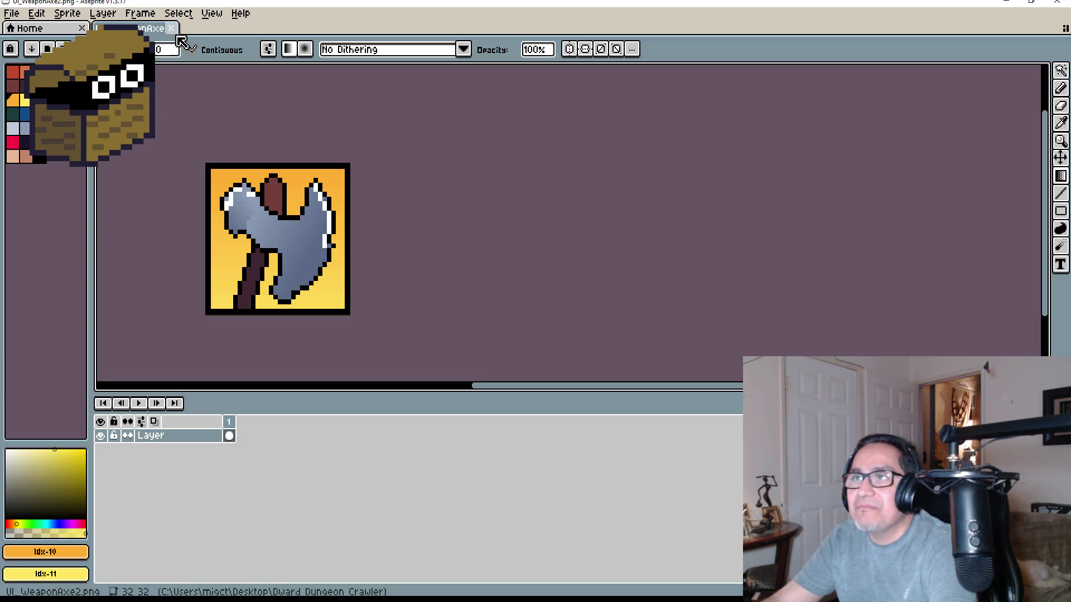
Save the axe sprite with Save As under the suggested name UI_WeaponAxe2.png.
left_click(11, 13)
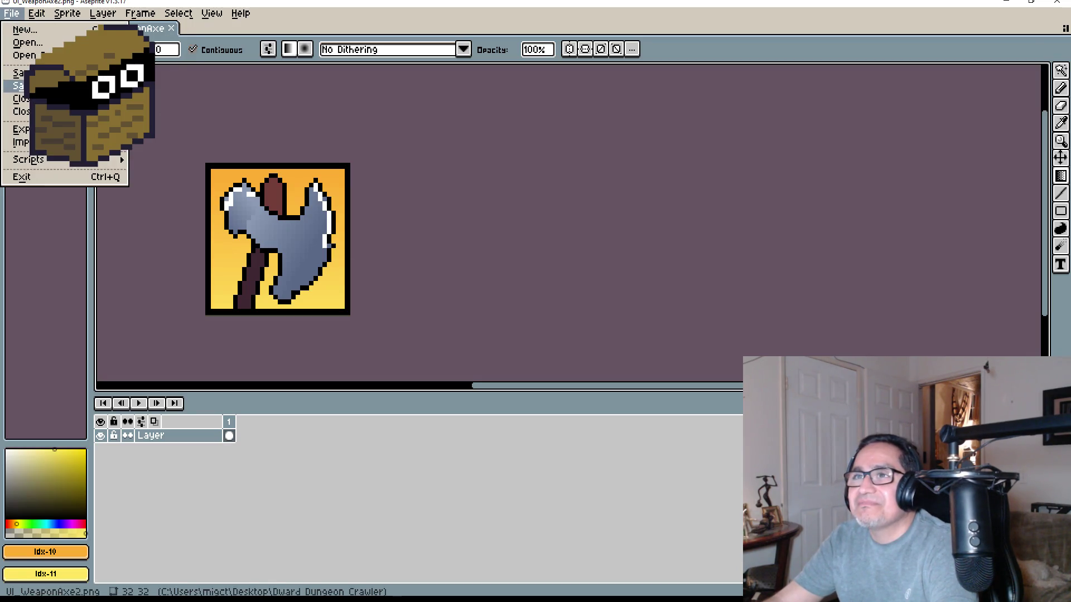
left_click(20, 85)
scroll(536, 397, "down", 2)
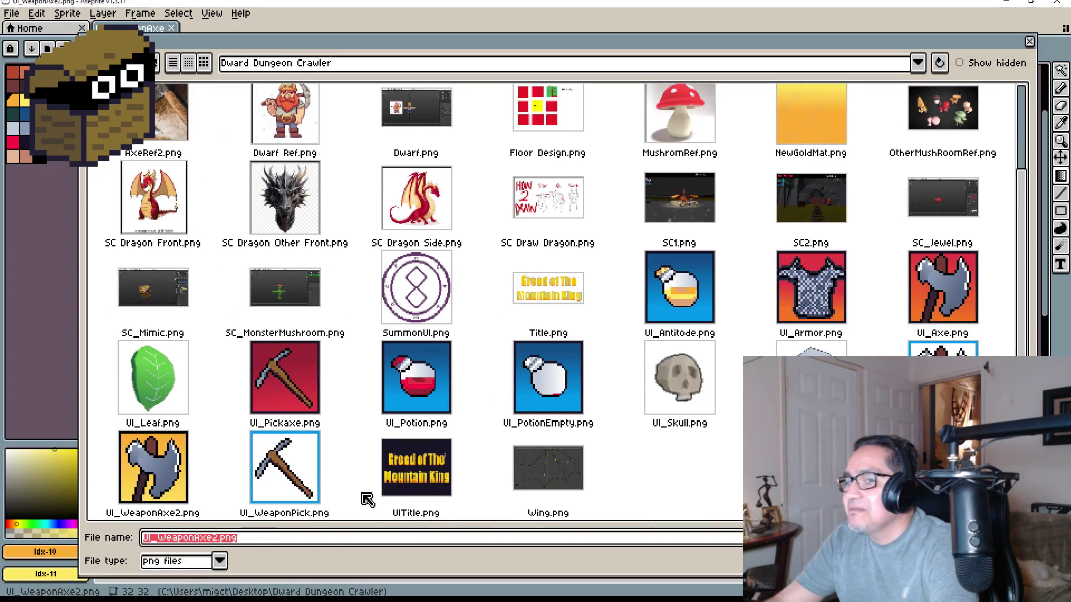
key("Return")
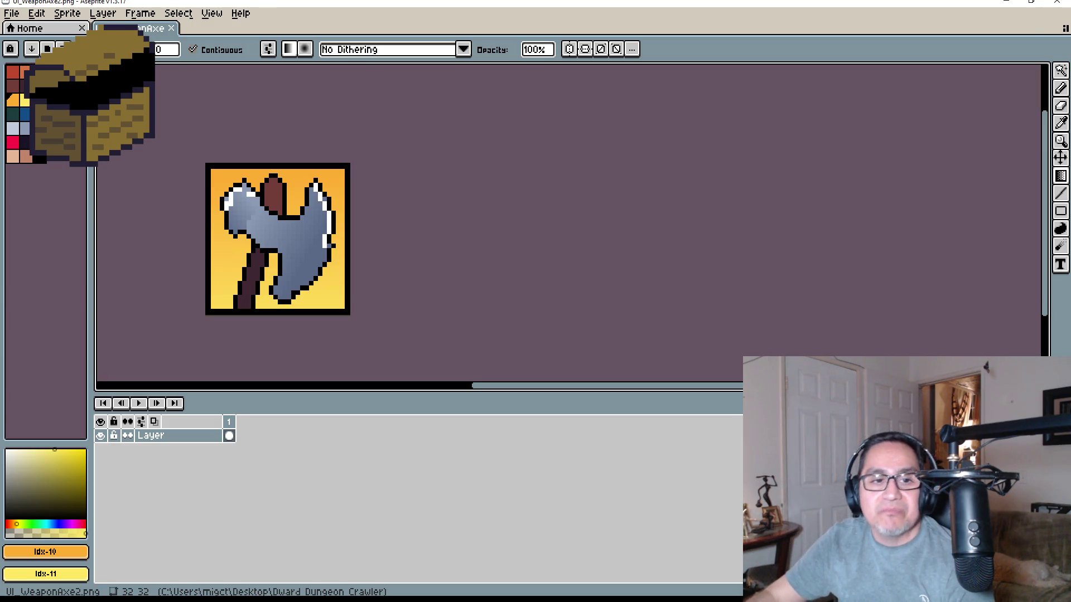
Close the axe document and open UI_WeaponPick.png, centring the pickaxe on the canvas.
left_click(172, 29)
left_click(11, 13)
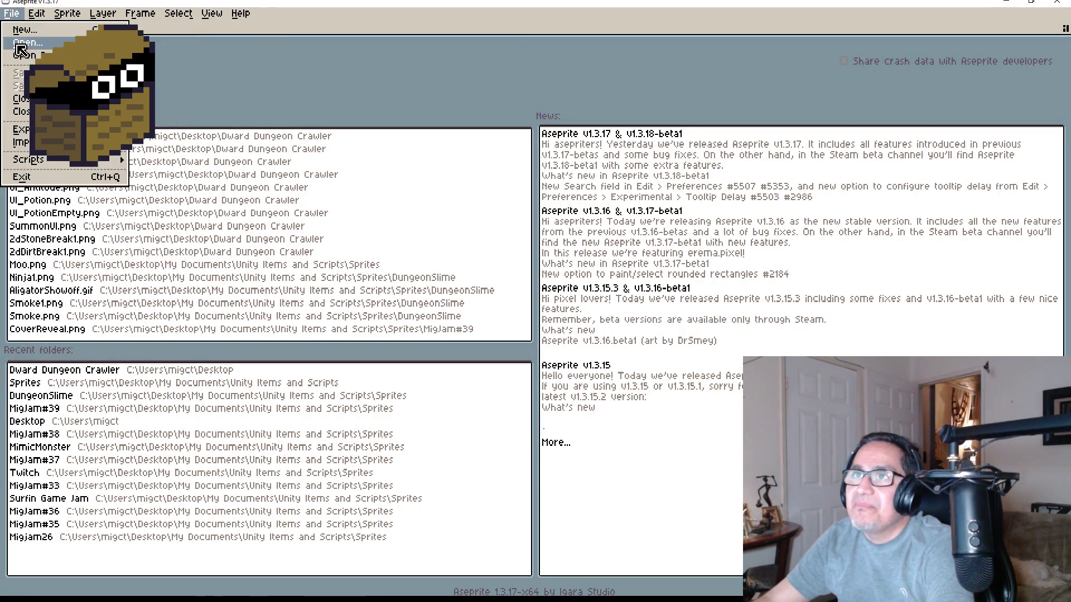
mouse_move(25, 56)
left_click(58, 46)
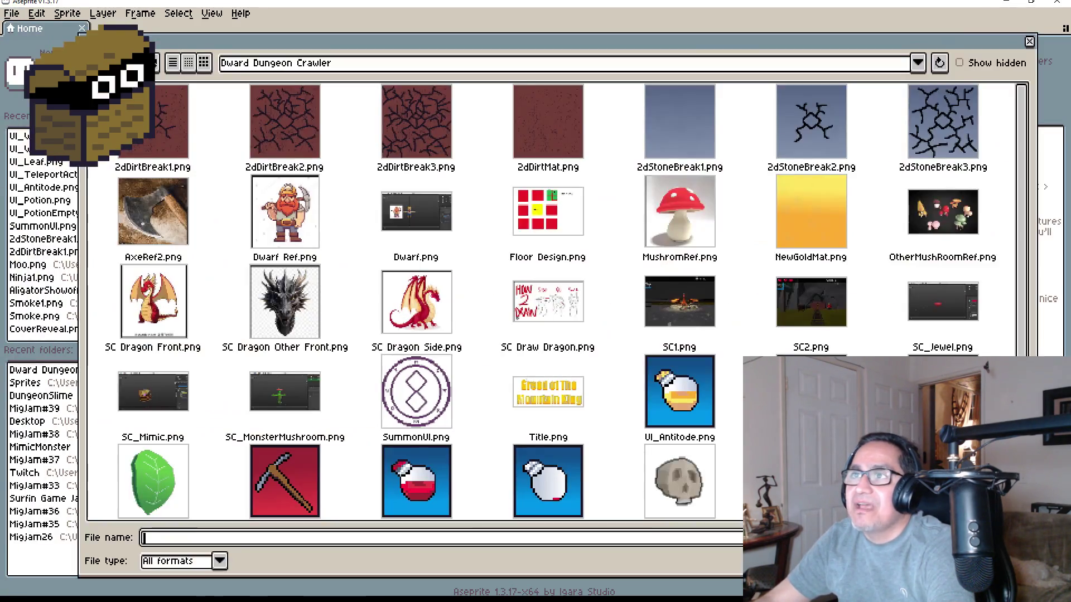
scroll(557, 391, "down", 3)
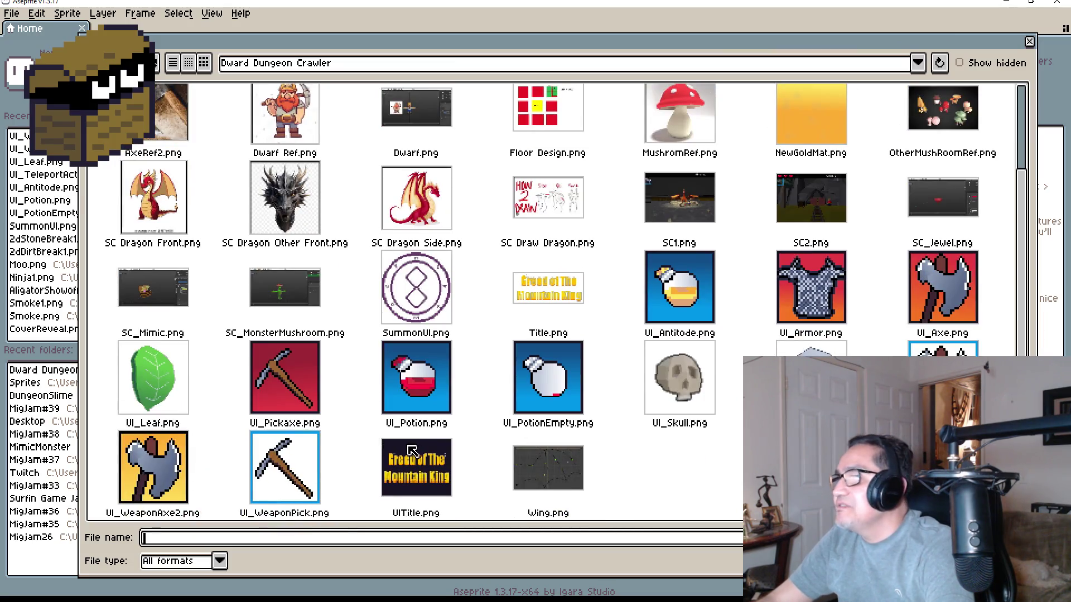
double_click(271, 480)
scroll(648, 239, "up", 5)
left_click_drag(667, 127, 591, 264)
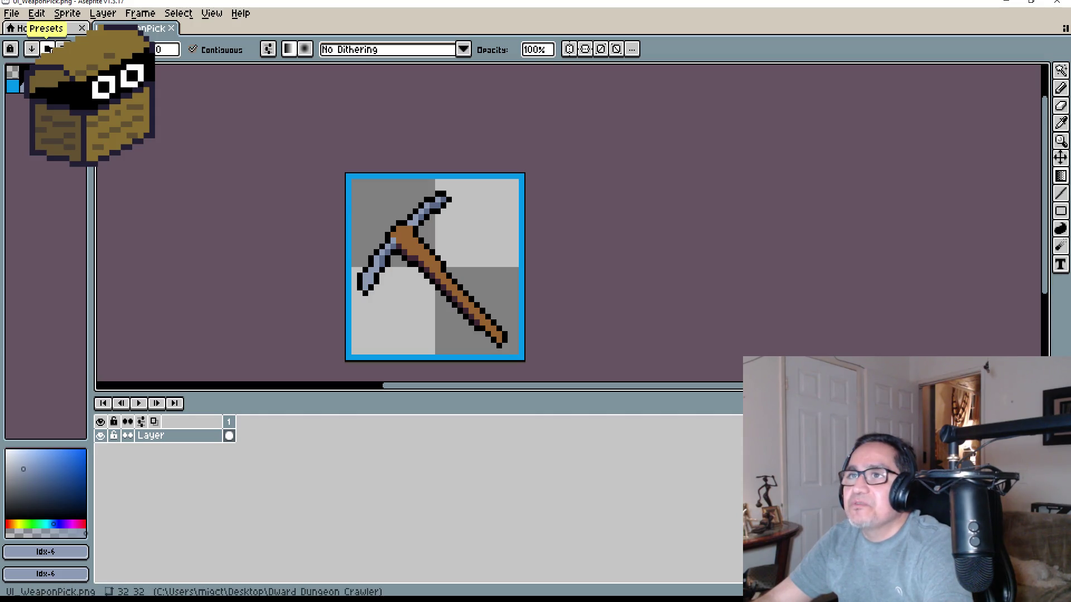
Load the EDG32 preset palette for the pickaxe sprite.
left_click(33, 71)
scroll(140, 312, "down", 8)
scroll(159, 390, "down", 4)
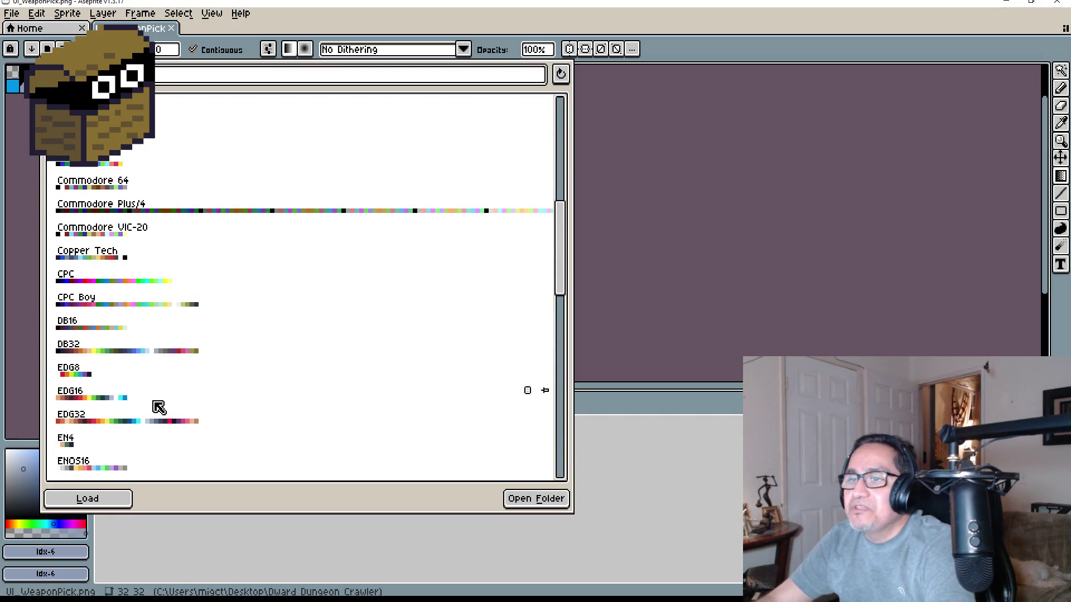
left_click(158, 369)
left_click(681, 279)
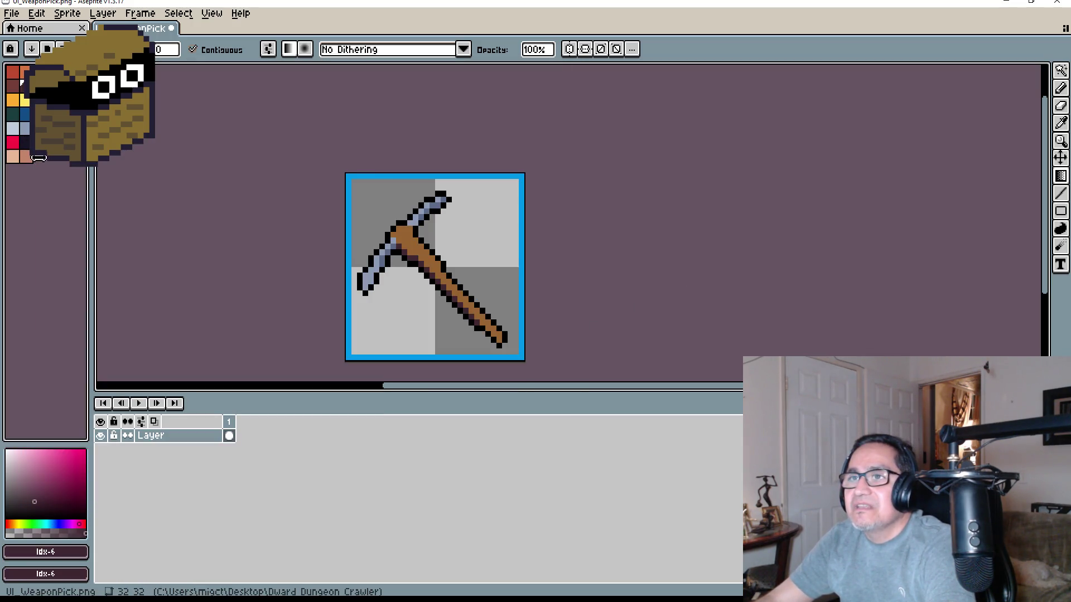
Fill the pickaxe icon's blue border with black using the Paint Bucket.
left_click(37, 159)
scroll(443, 184, "up", 5)
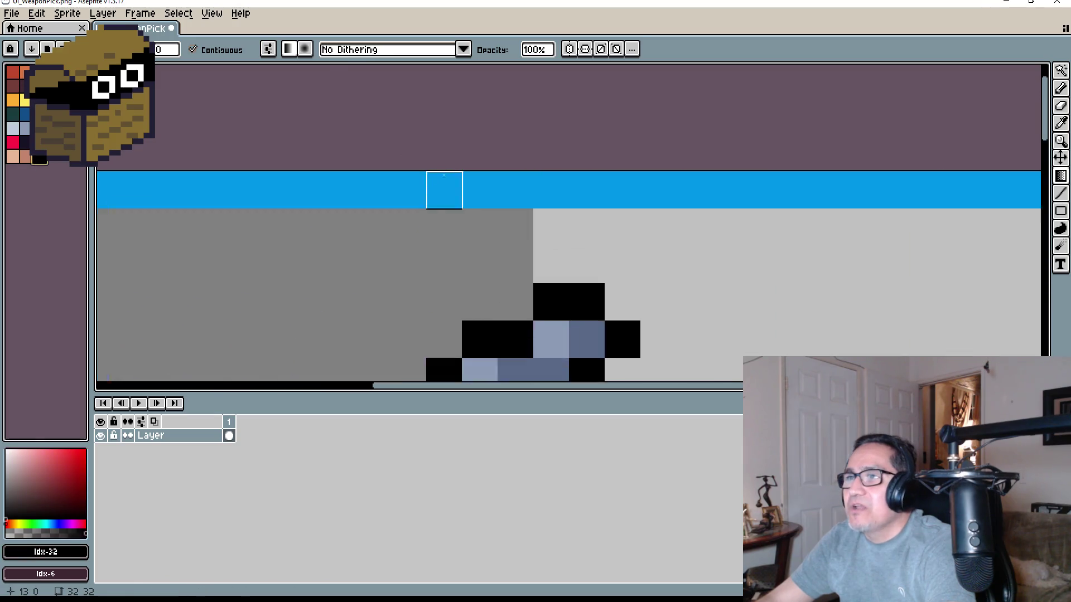
key("g")
left_click(390, 187)
scroll(389, 187, "down", 6)
left_click_drag(661, 267, 527, 174)
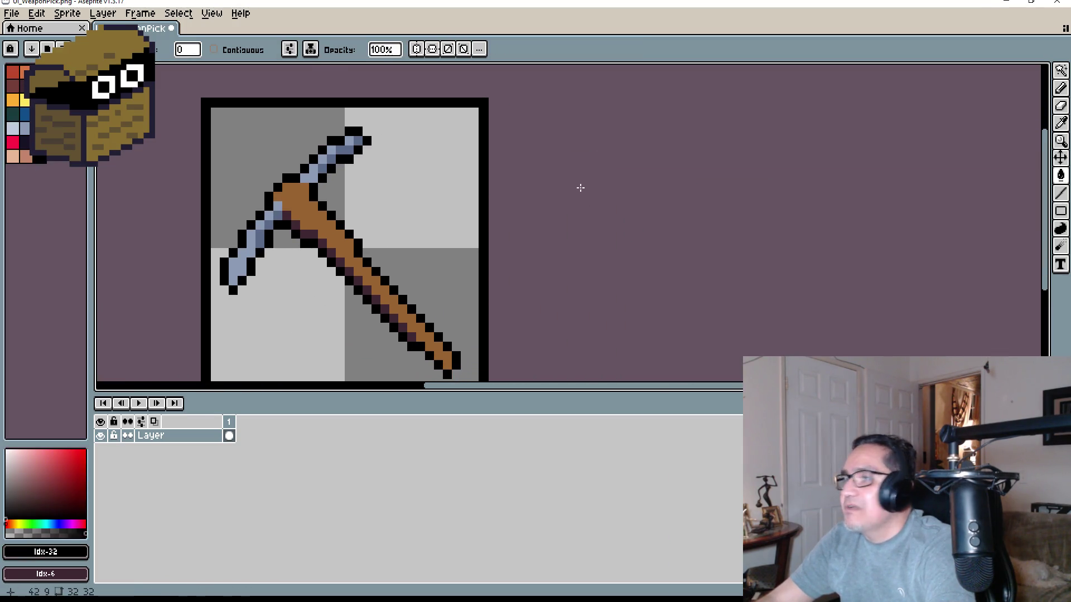
Fill the background with a yellow-to-orange gradient using the Gradient tool.
left_click(1062, 178)
left_click(1044, 177)
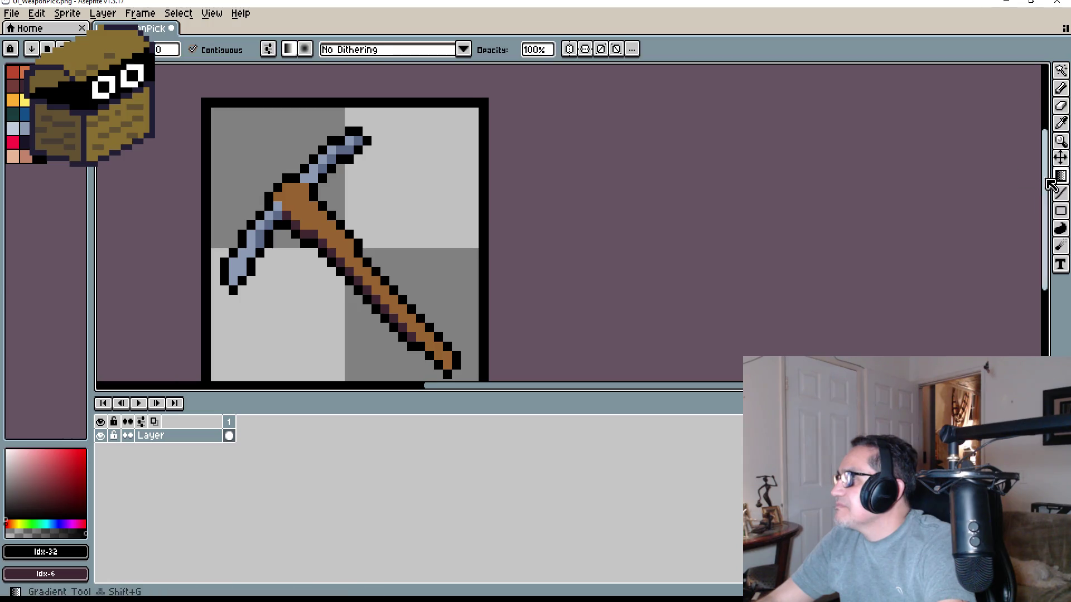
scroll(483, 209, "down", 2)
left_click_drag(564, 215, 564, 175)
scroll(564, 174, "up", 1)
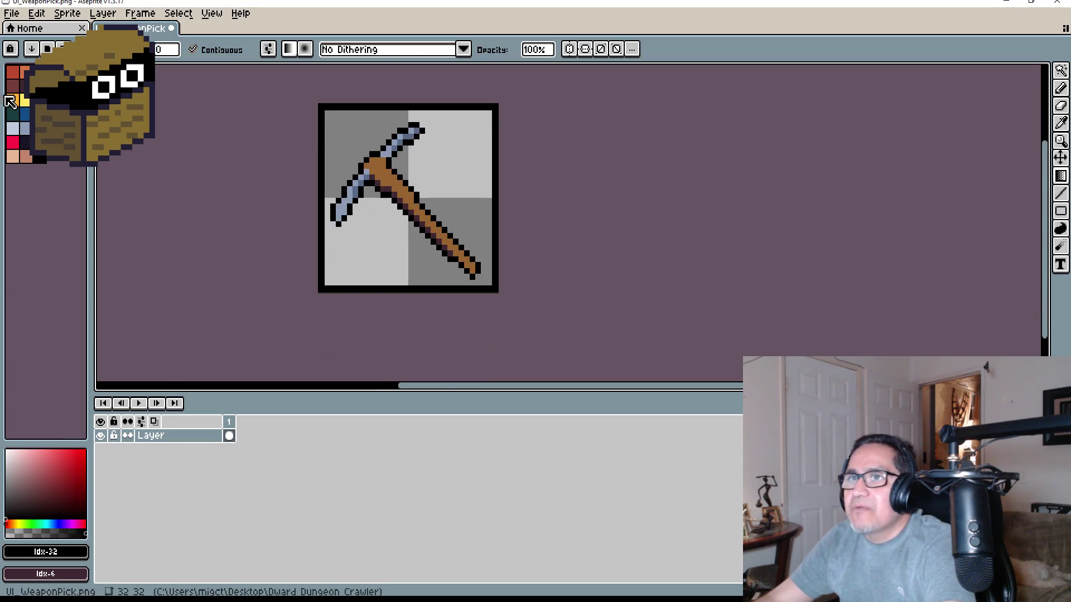
left_click(26, 101)
right_click(12, 101)
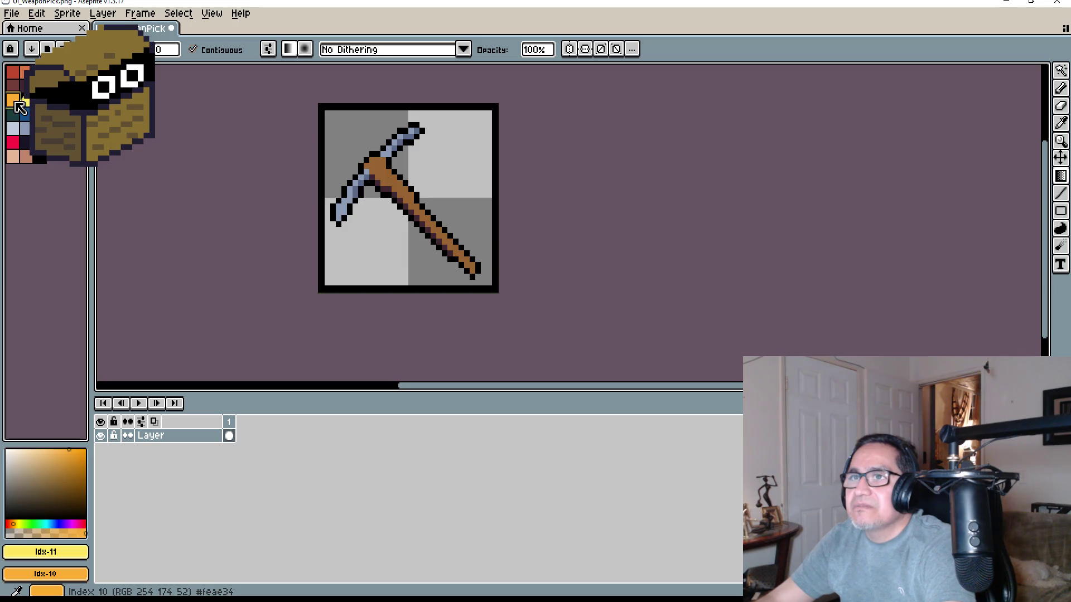
left_click(12, 100)
right_click(25, 101)
scroll(495, 167, "up", 1)
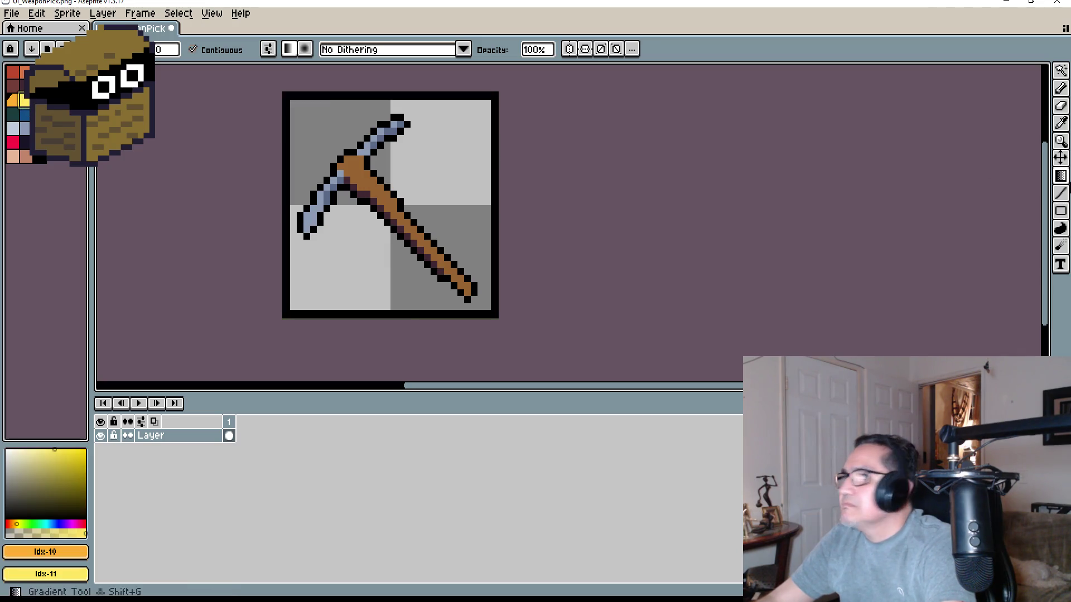
left_click_drag(445, 110, 429, 351)
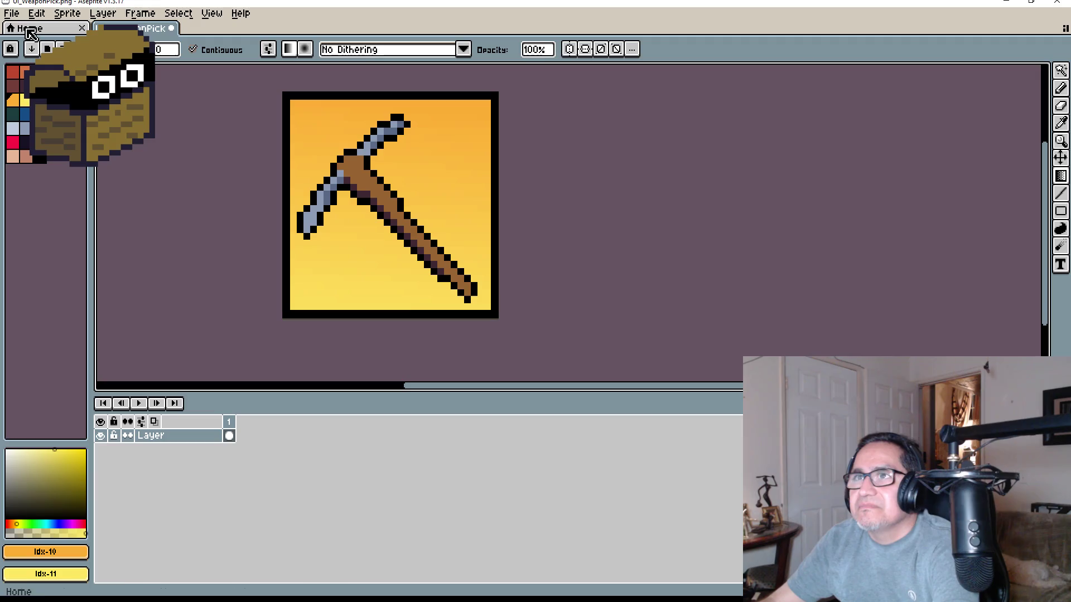
left_click(11, 13)
Save the pickaxe as UI_WeaponPick2.png and close its document.
mouse_move(25, 55)
left_click(22, 85)
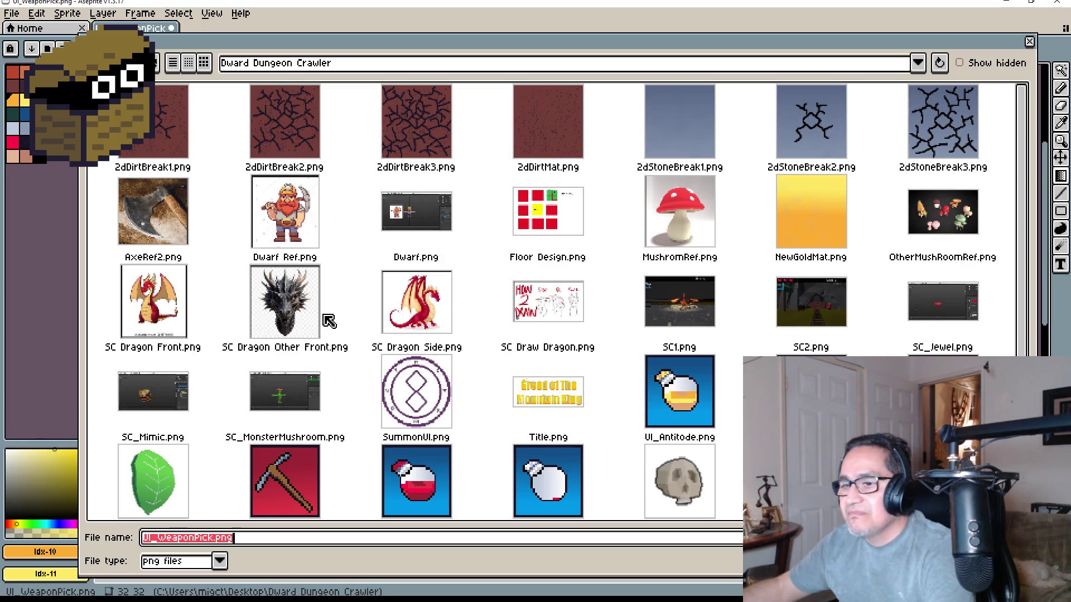
key("End")
key("BackSpace")
key("BackSpace")
key("BackSpace")
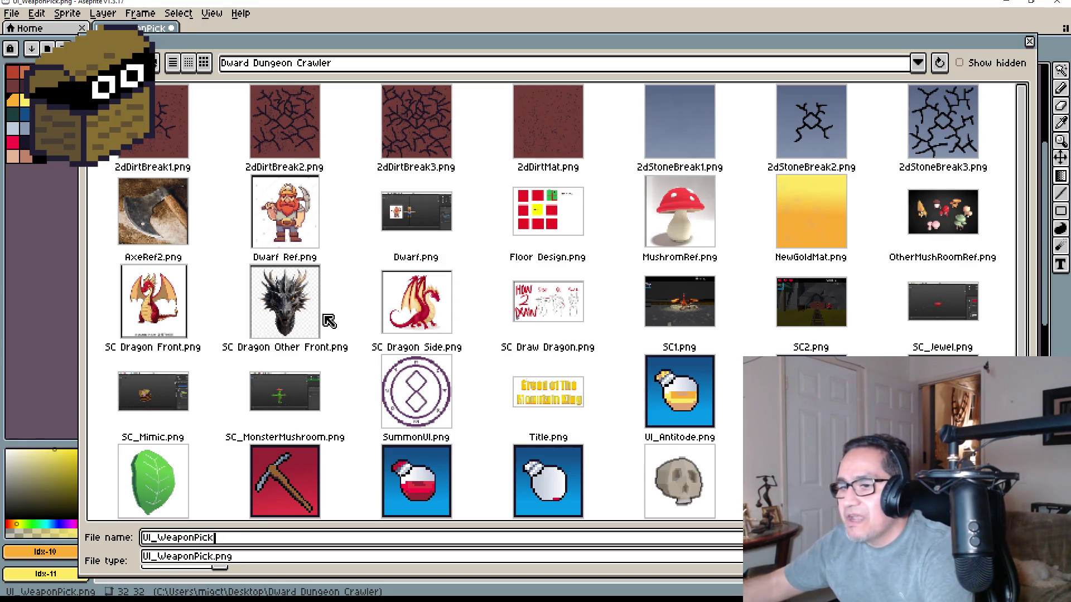
type("2.png")
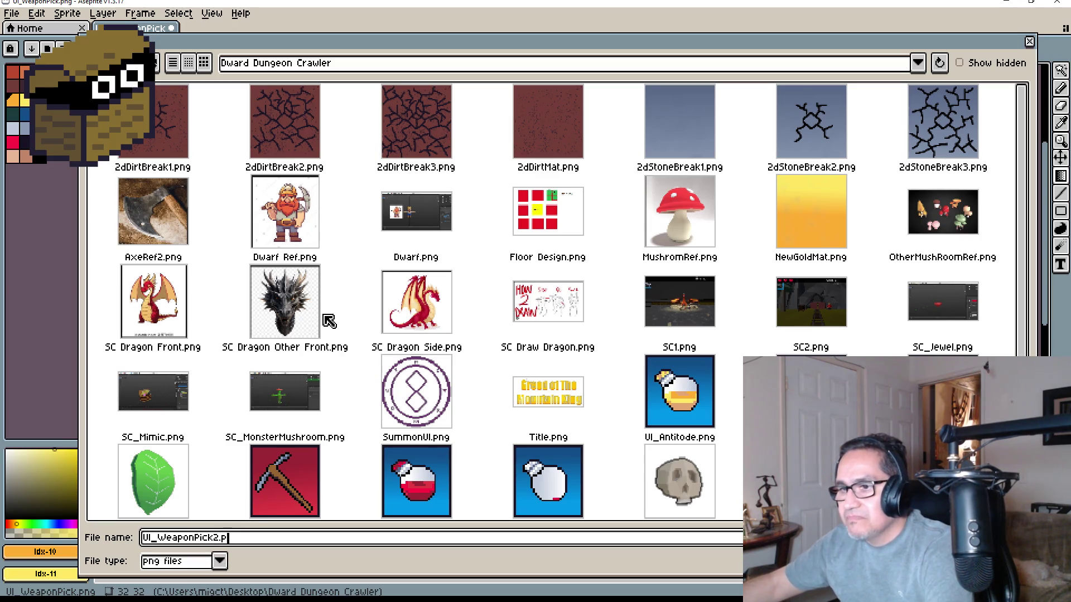
key("Return")
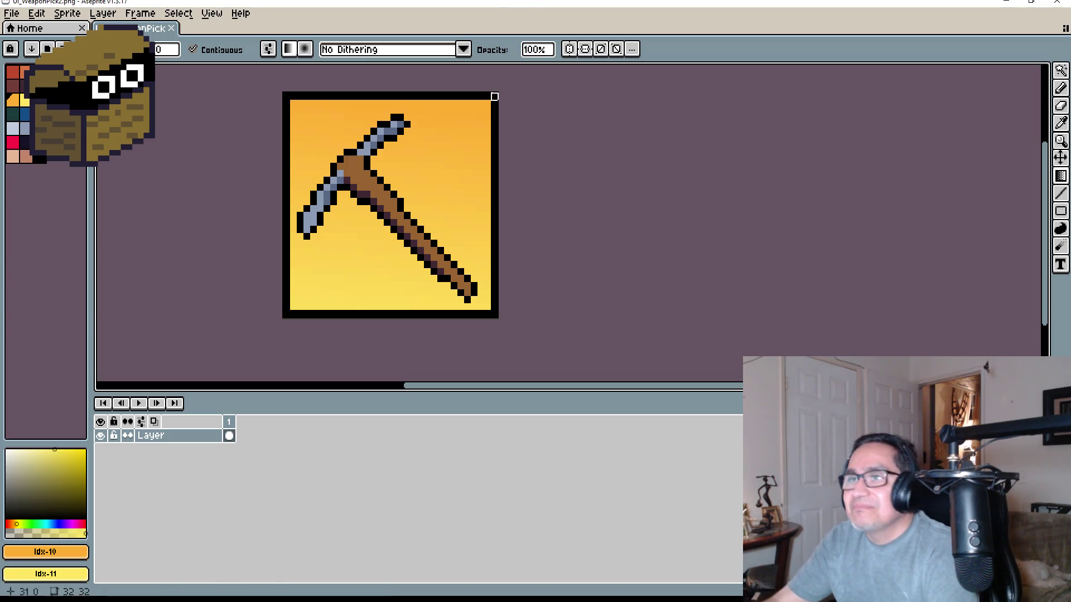
left_click(171, 28)
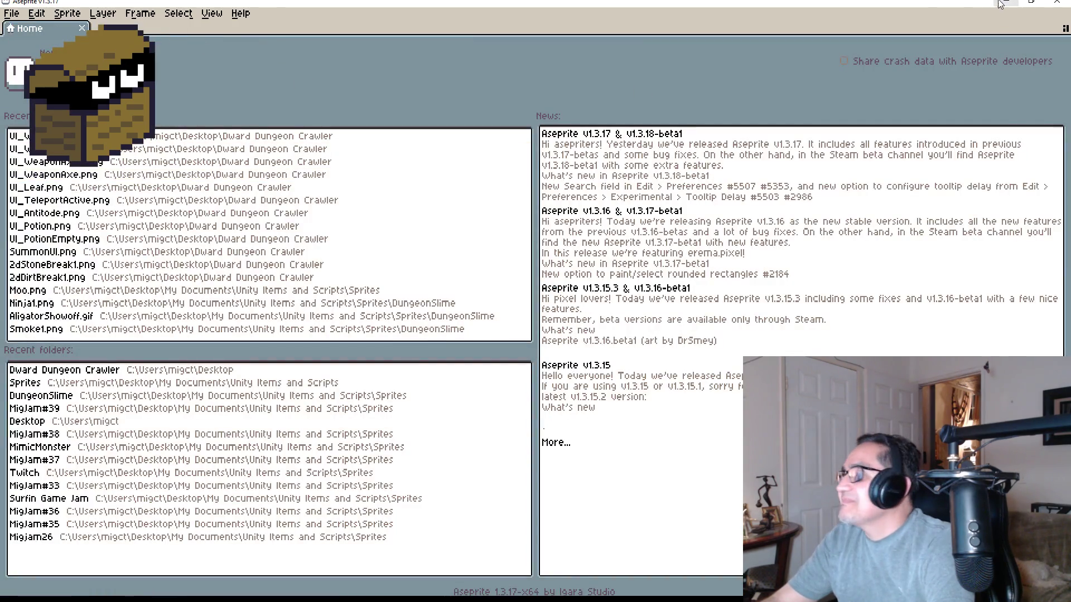
Minimize Aseprite and browse to the Desktop folder in File Explorer.
left_click(1006, 3)
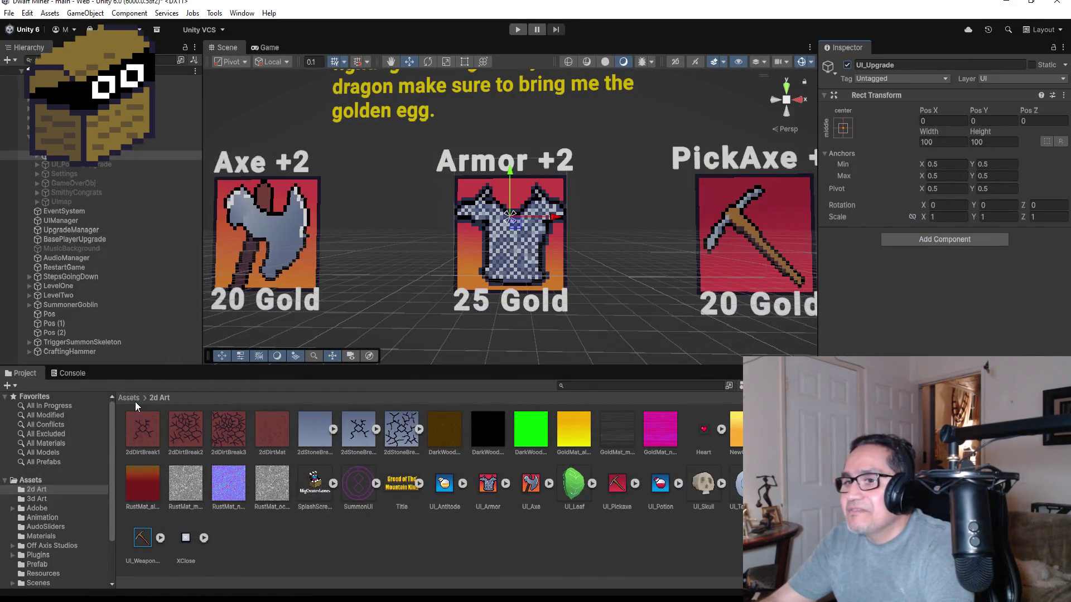
key("alt+Tab")
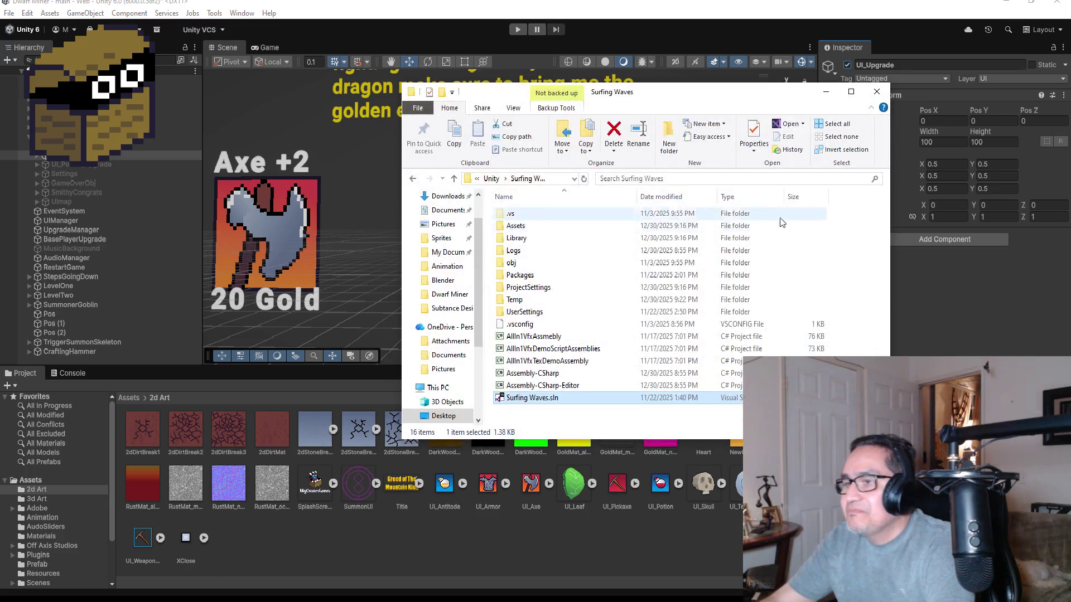
left_click(452, 222)
left_click(577, 327)
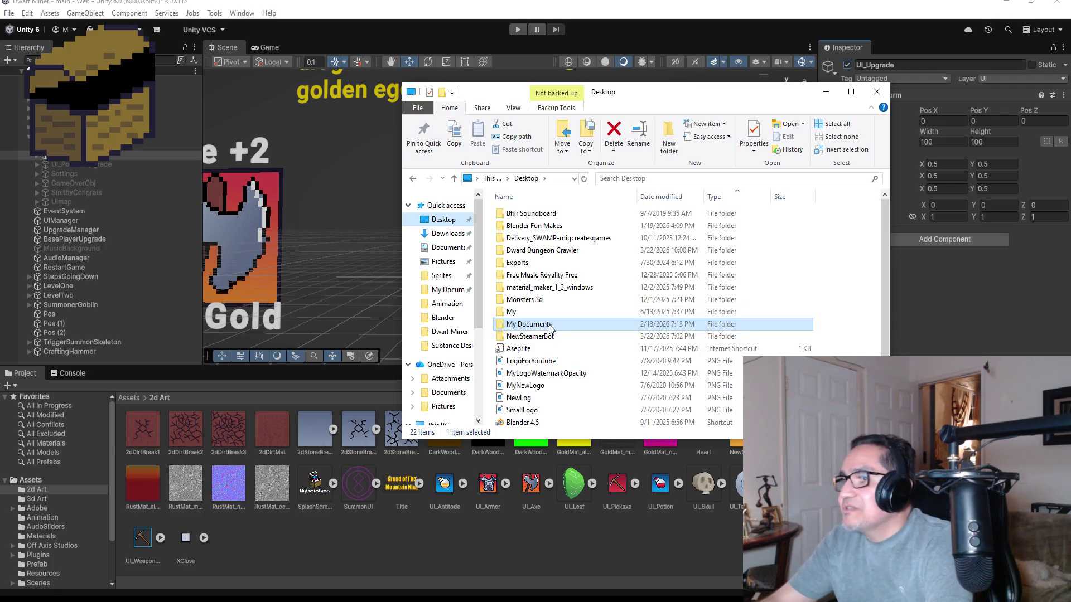
left_click(538, 226)
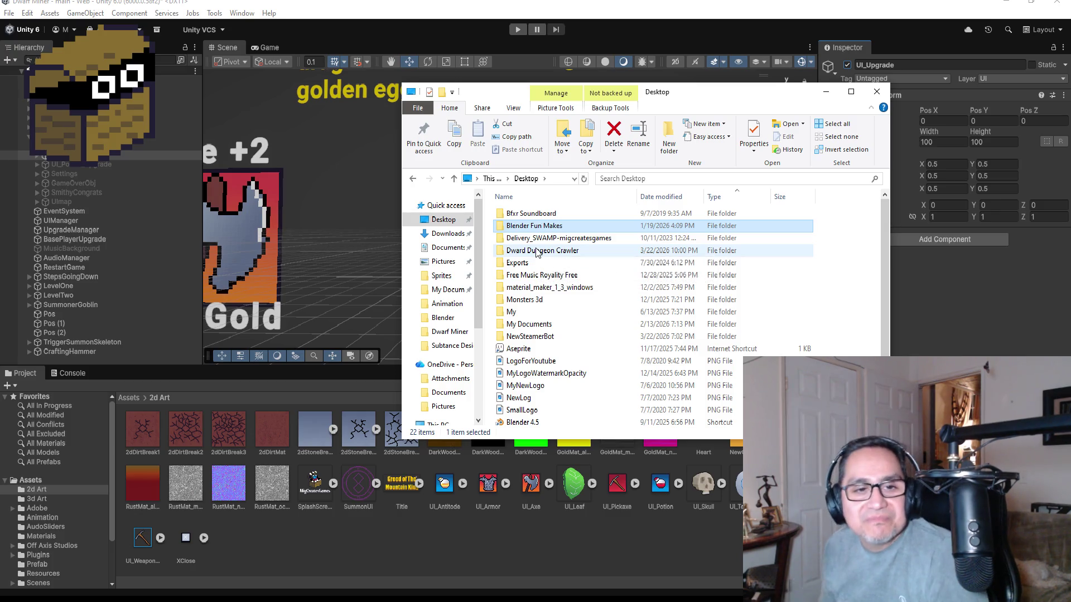
mouse_move(537, 252)
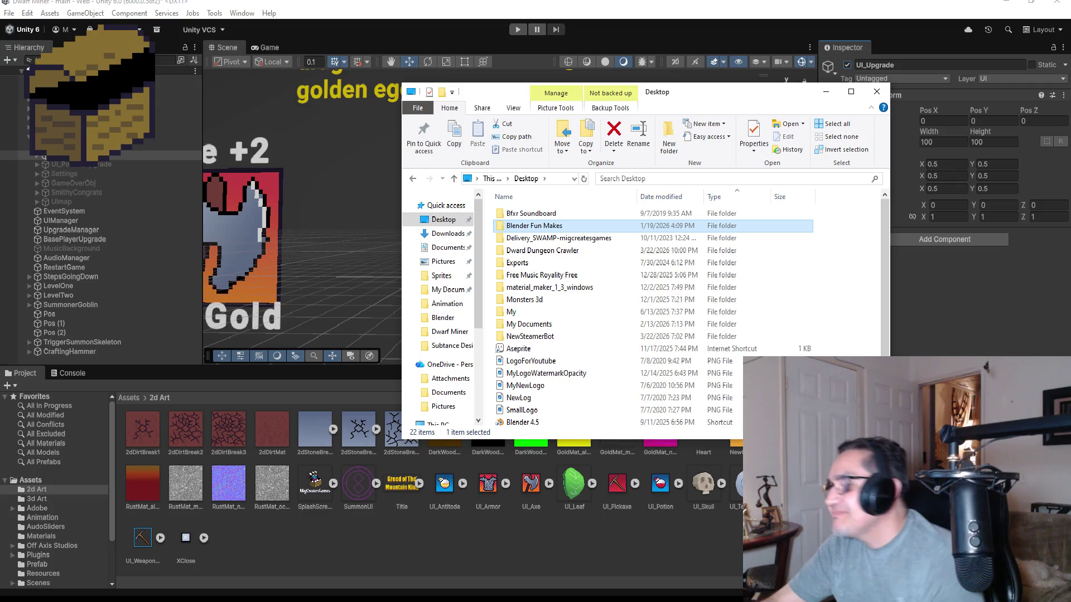
Bring up the Windows clock and calendar flyout with Win+Alt+D.
key("super+alt+d")
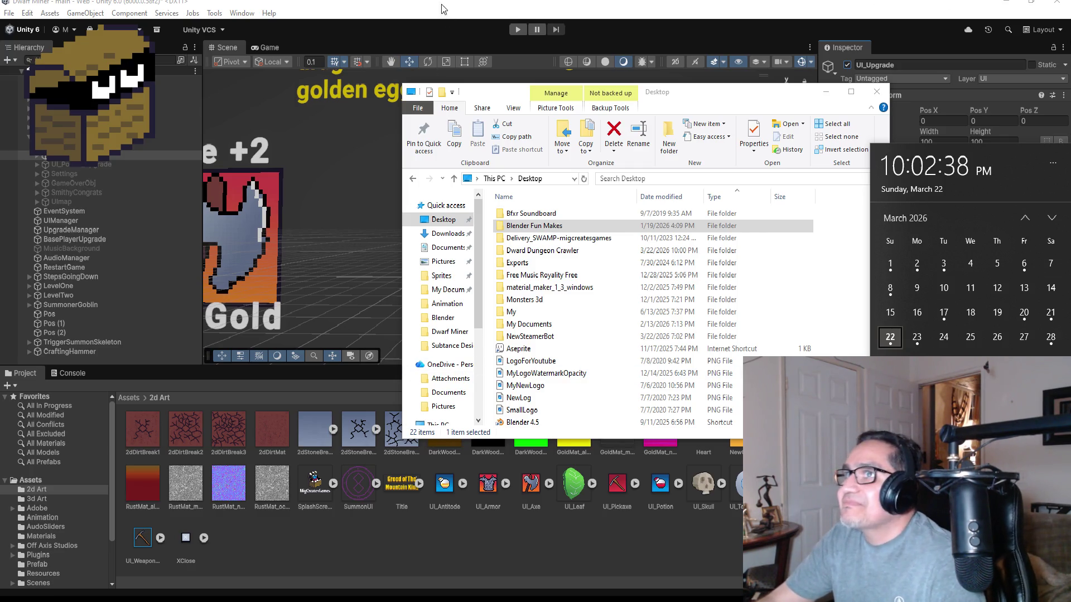
Drag UI_WeaponPick2 and UI_WeaponAxe2 from Dward Dungeon Crawler into Unity's 2d Art folder.
left_click(483, 27)
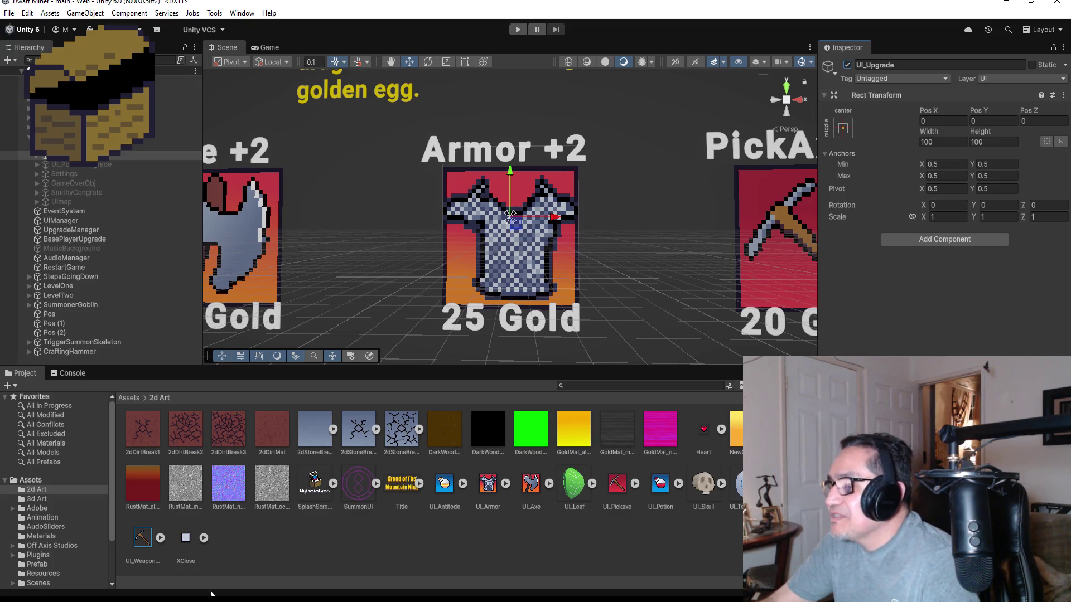
key("alt+Tab")
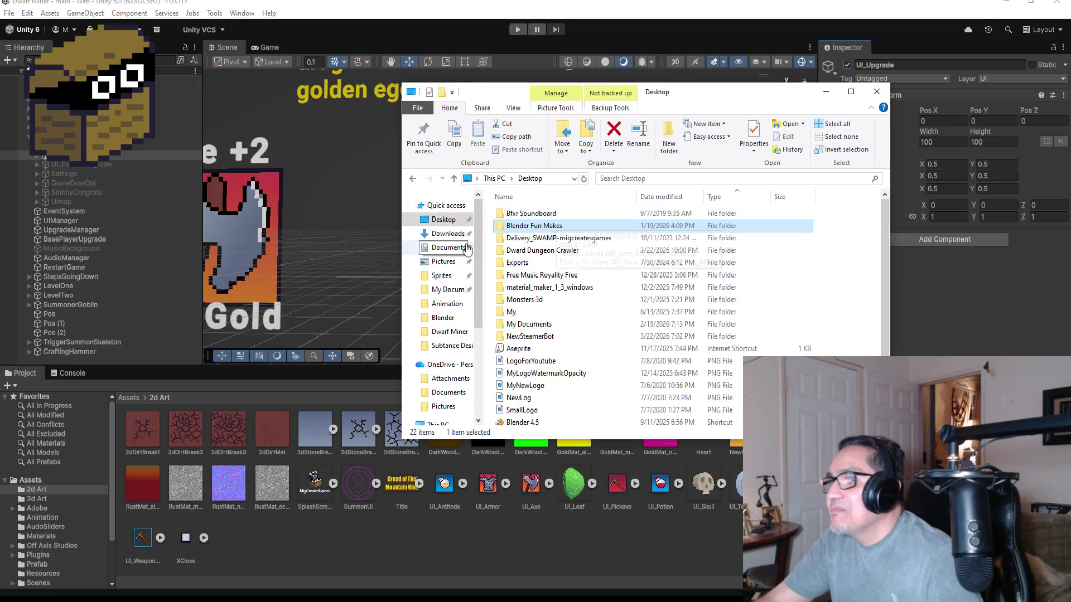
double_click(552, 250)
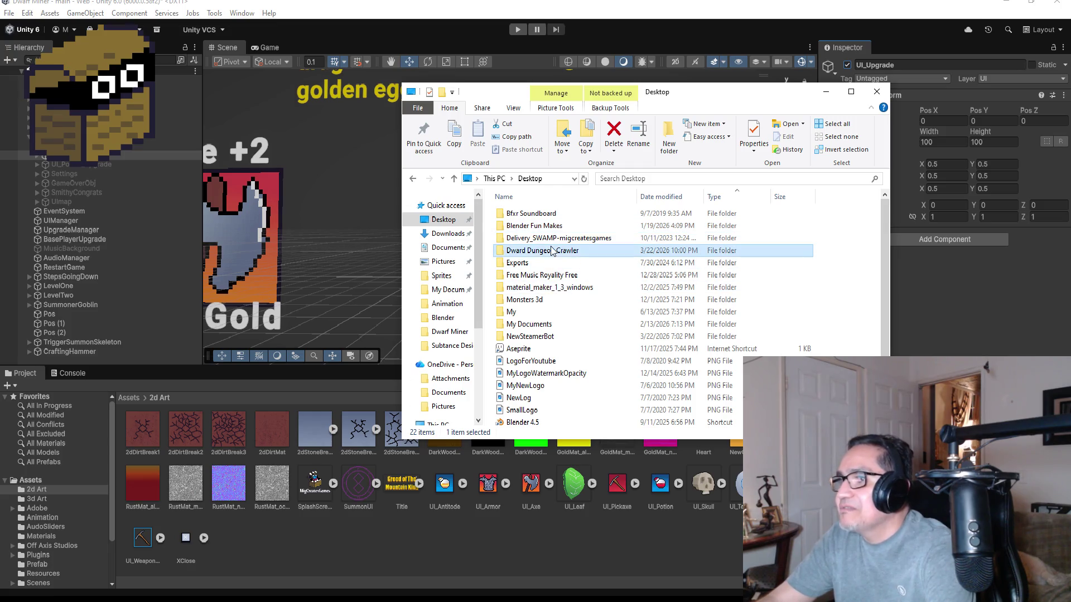
scroll(623, 363, "down", 10)
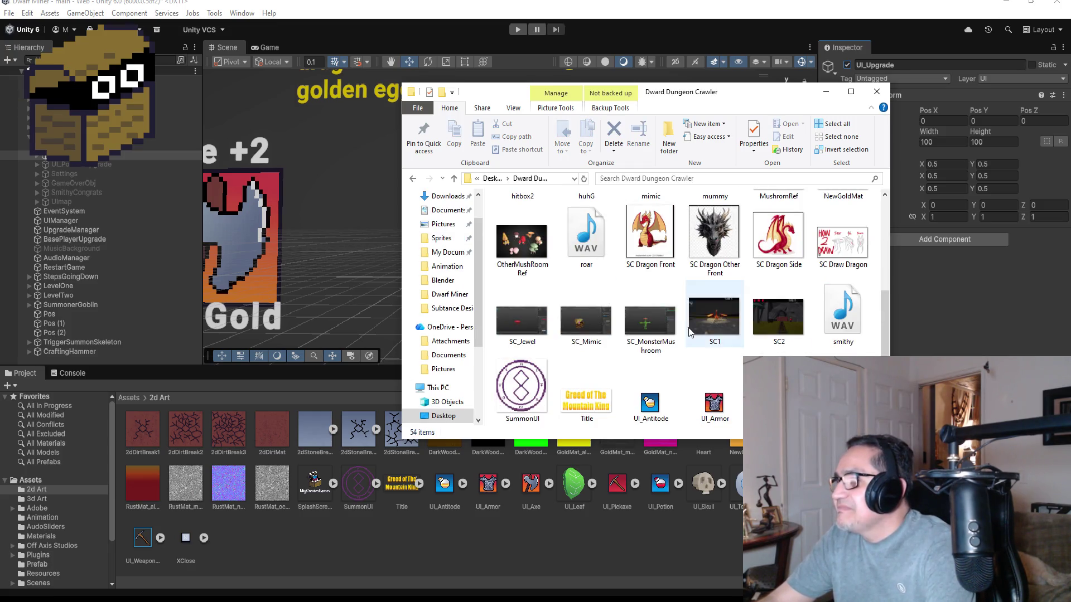
left_click(650, 401)
left_click(527, 410, "ctrl")
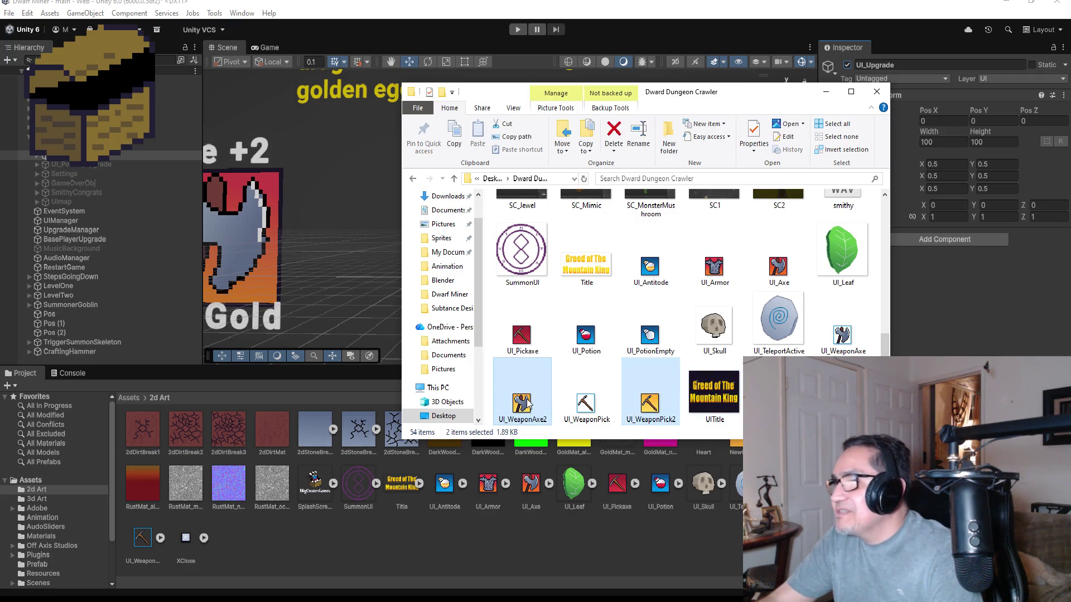
left_click_drag(391, 535, 393, 534)
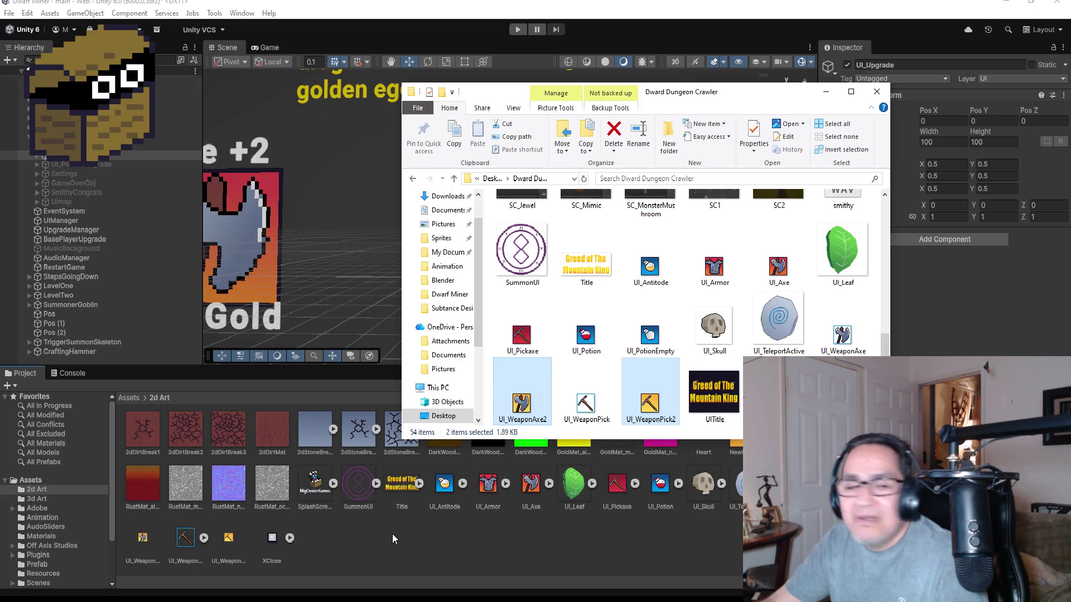
Set UI_WeaponAxe2 and UI_WeaponPick2 to Sprite (2D and UI), Single mode, Point (no filter).
left_click(228, 538)
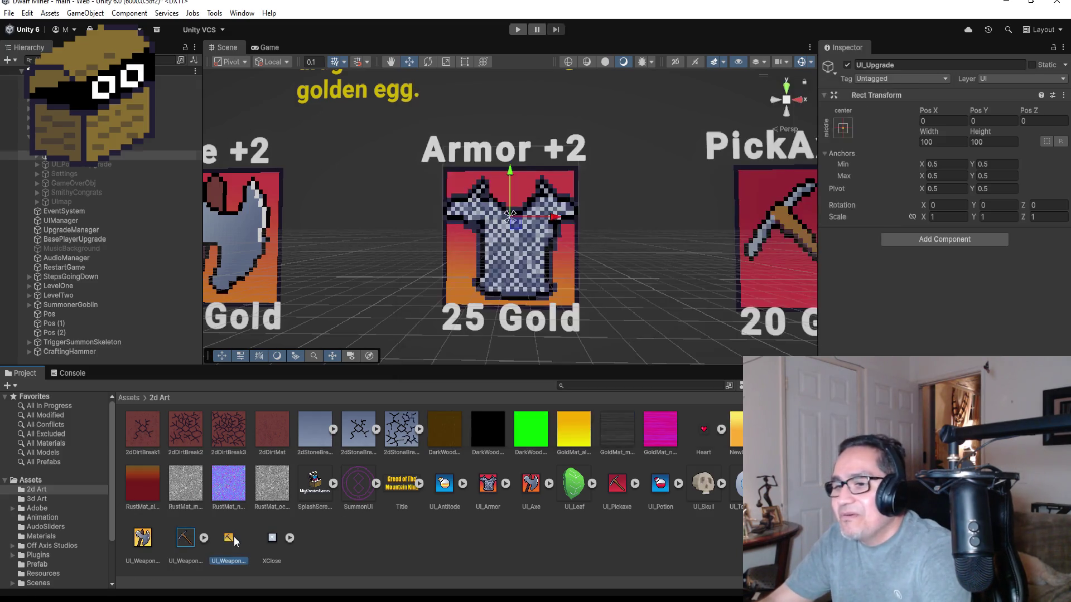
left_click(139, 548, "shift")
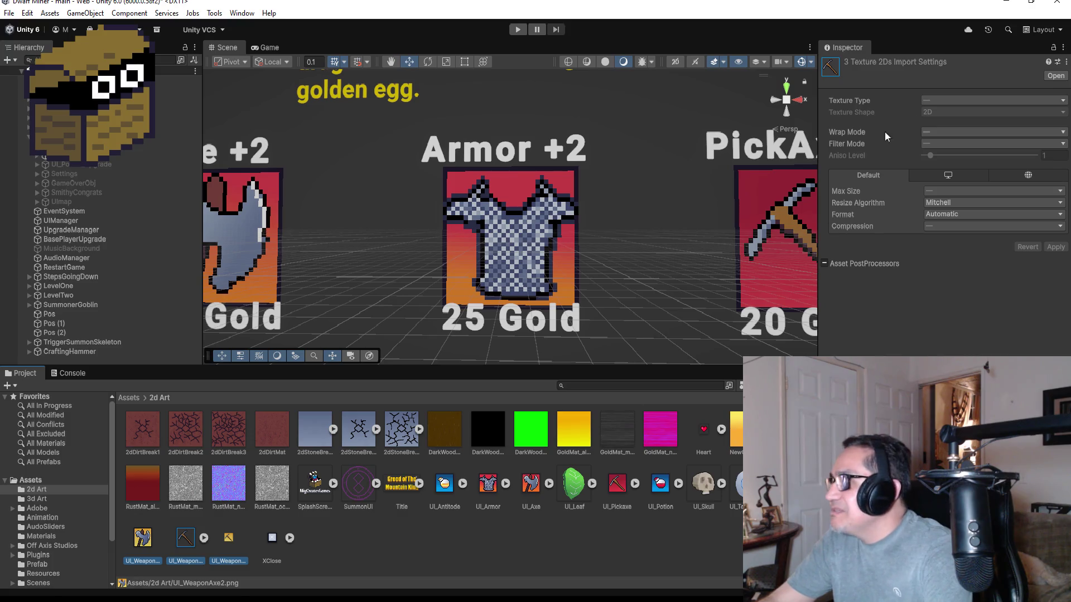
left_click(144, 538)
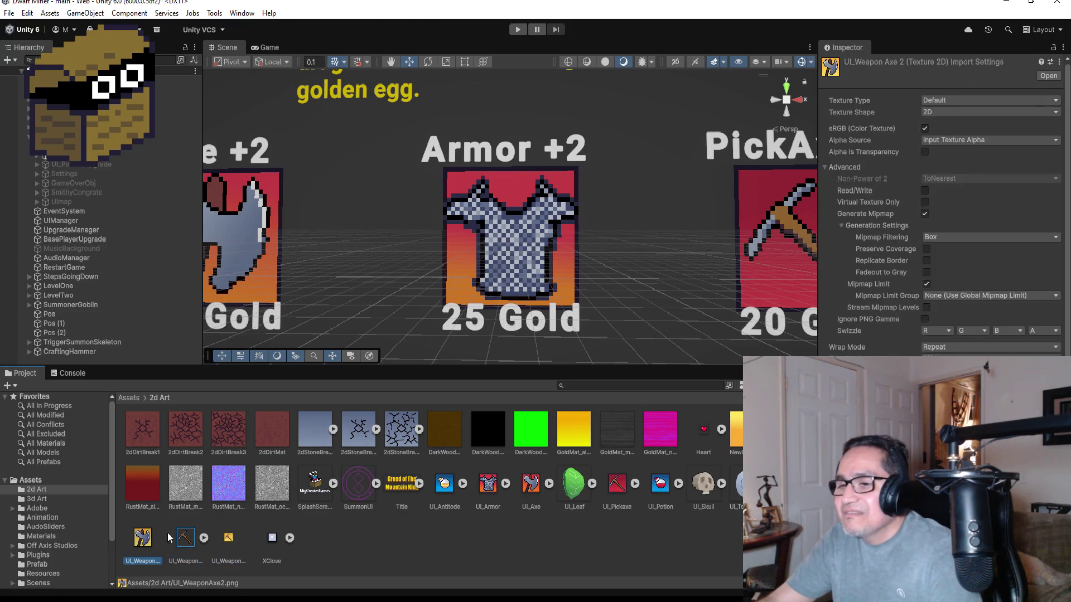
left_click(239, 545, "ctrl")
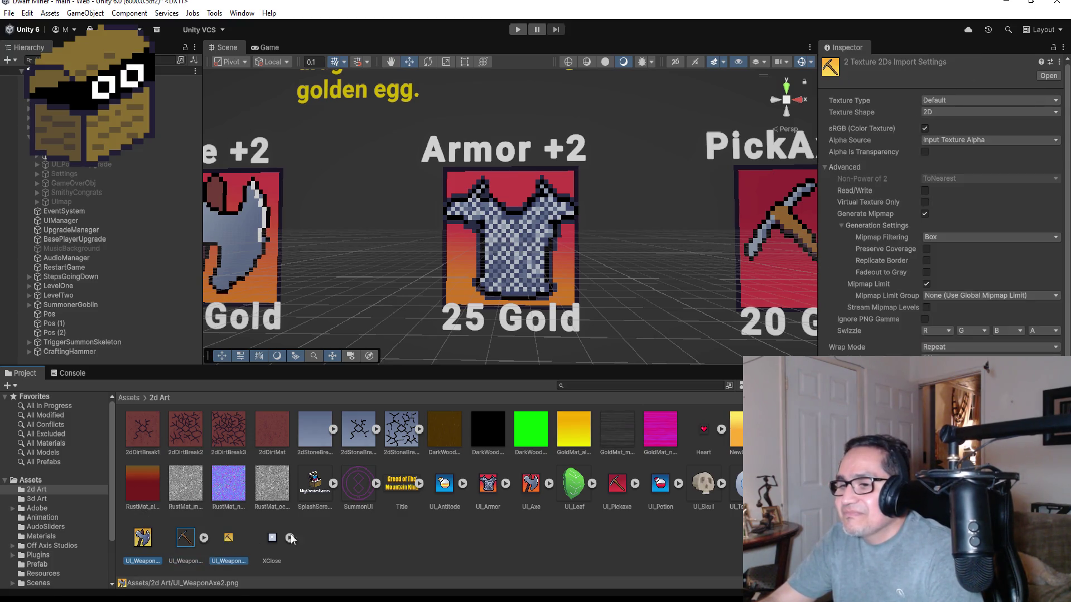
left_click(971, 99)
left_click(972, 158)
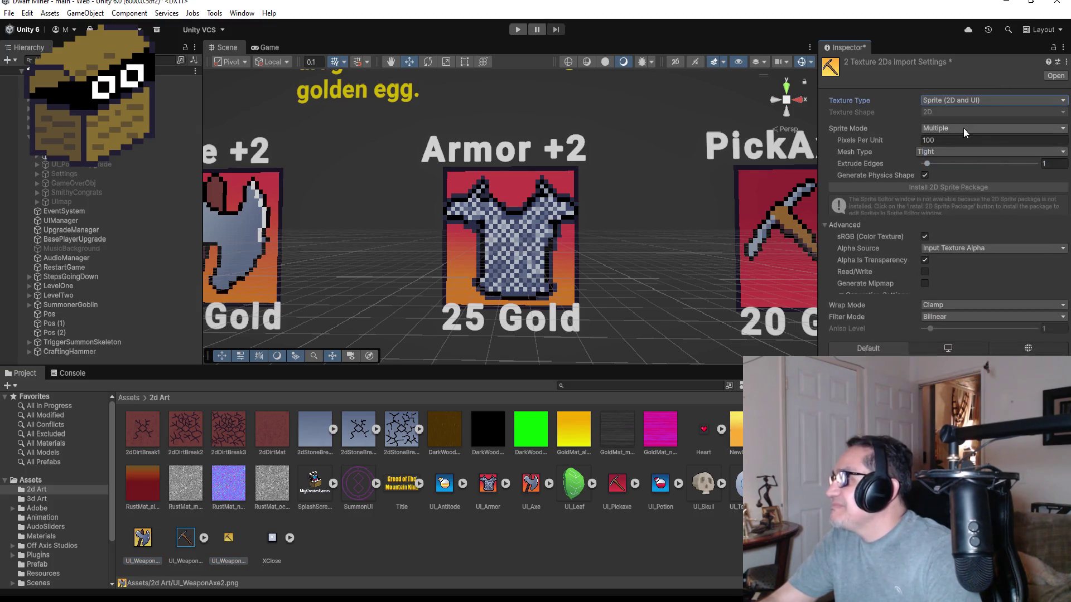
left_click(958, 127)
left_click(957, 143)
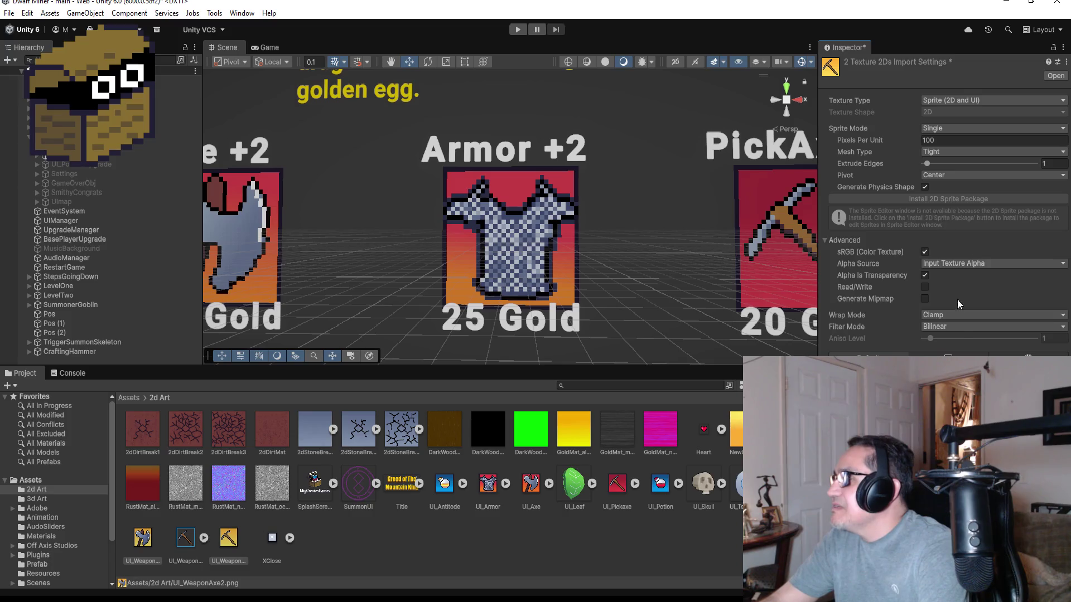
left_click(961, 327)
left_click(960, 340)
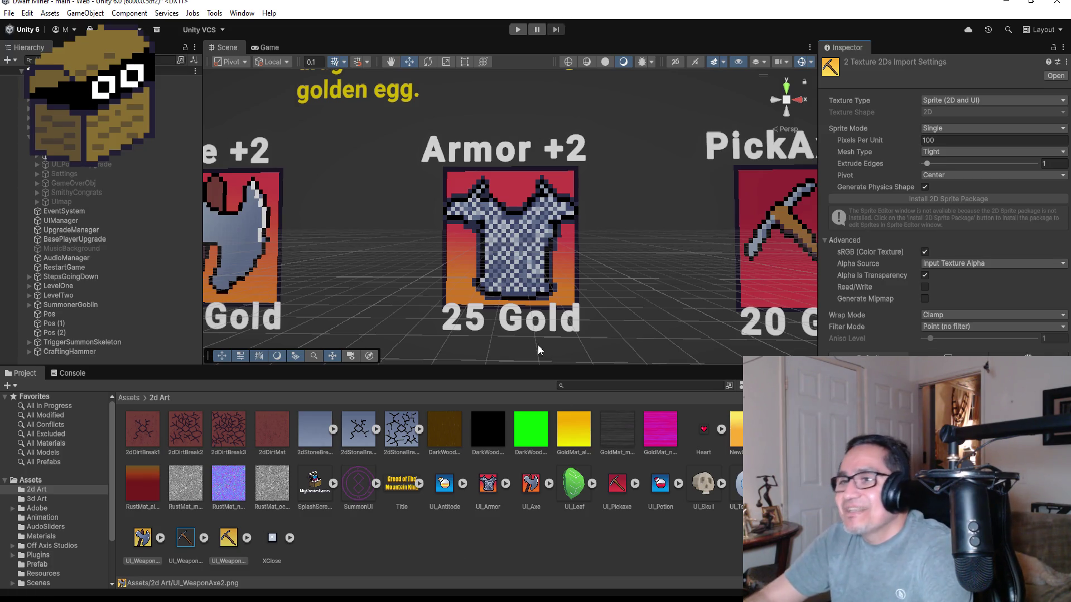
scroll(217, 154, "down", 3)
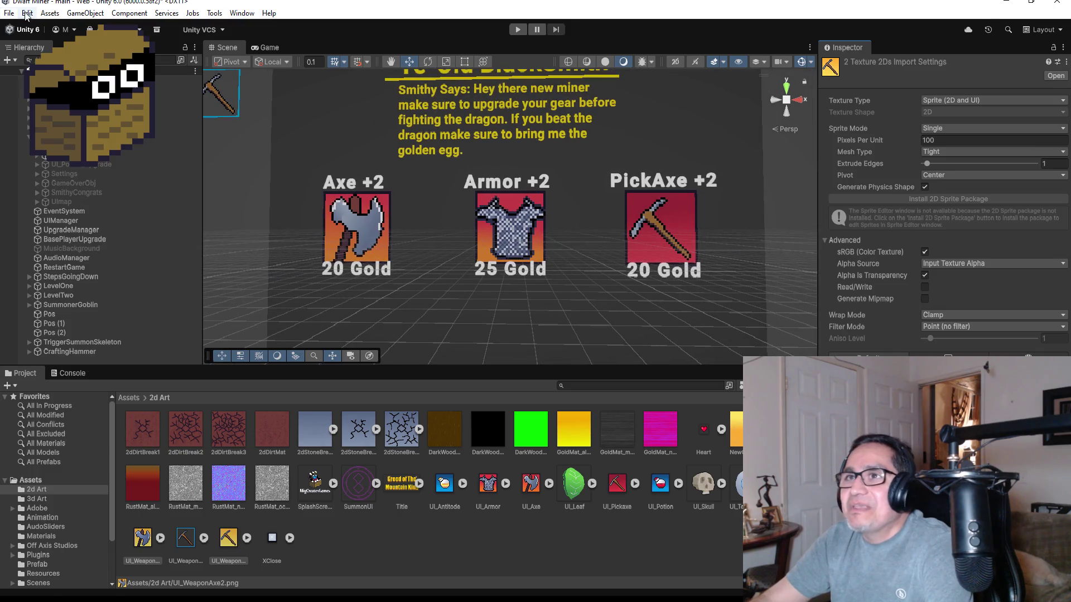
Select the Player object and start Play mode to test the new icons.
left_click(9, 13)
left_click(90, 171)
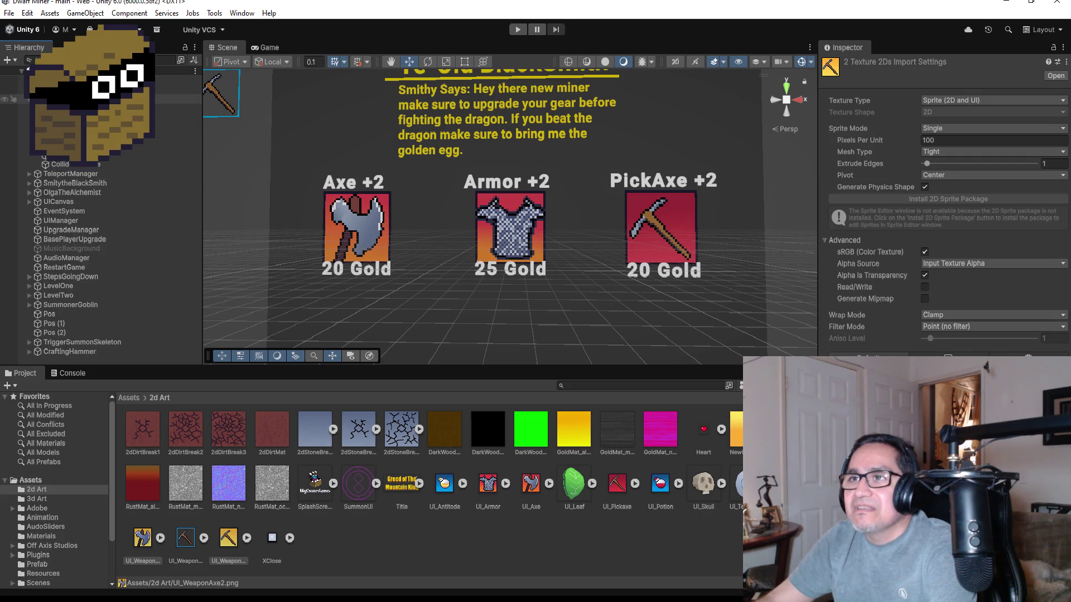
left_click(24, 99)
scroll(943, 207, "down", 10)
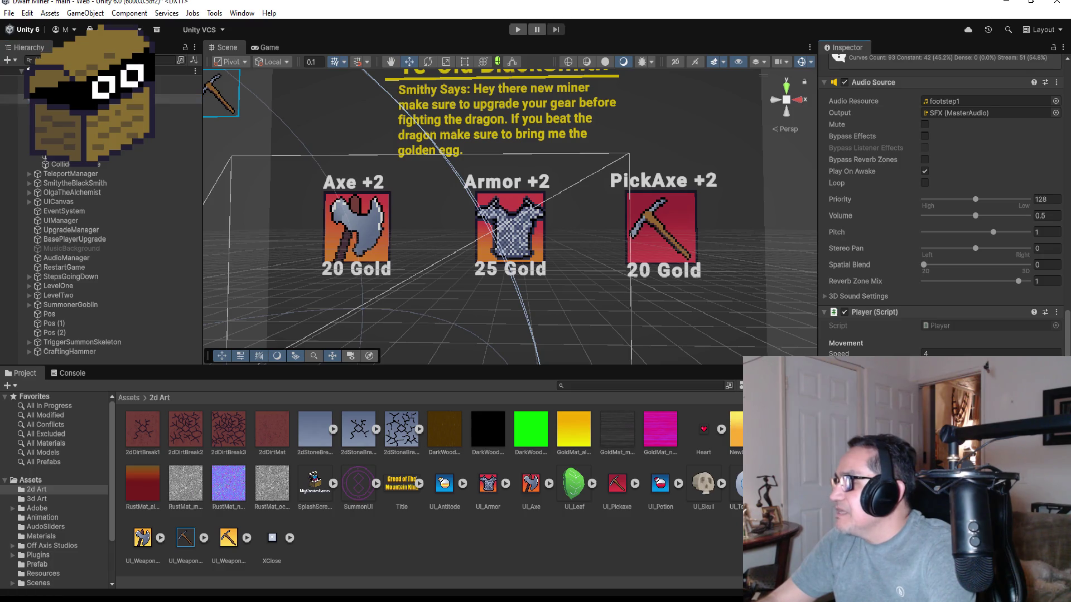
left_click(518, 29)
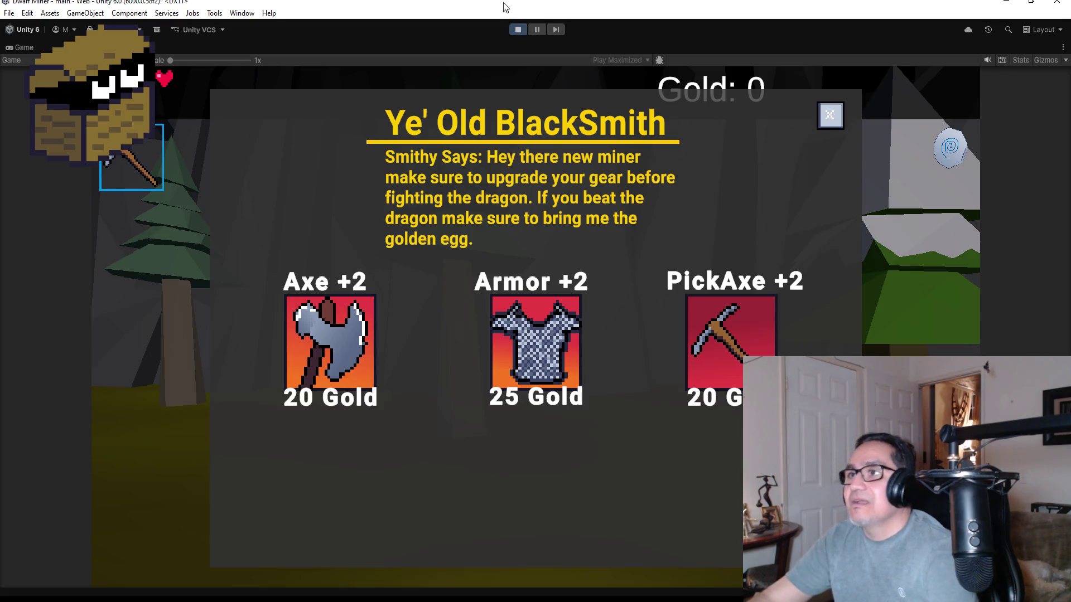
Close the BlackSmith panel, walk through the forest to Olga and close her shop.
left_click(840, 106)
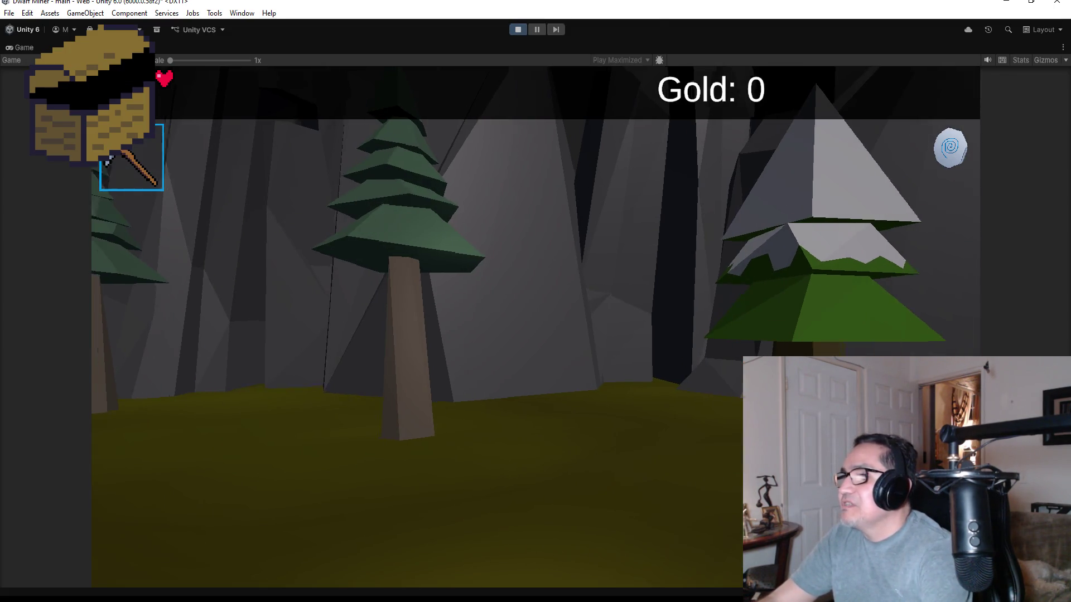
key("w")
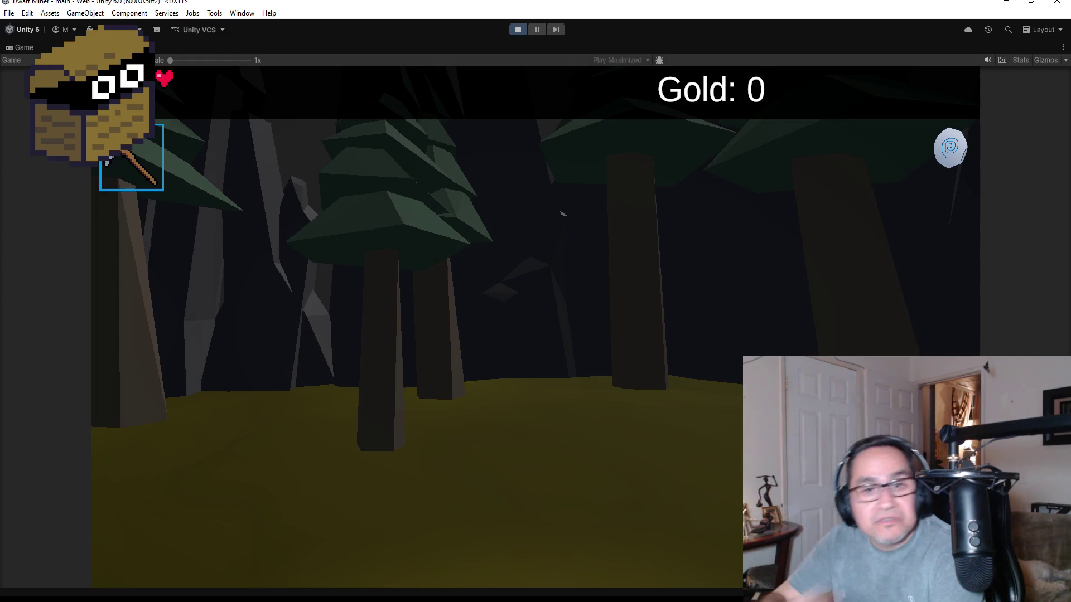
key("w")
key("w")
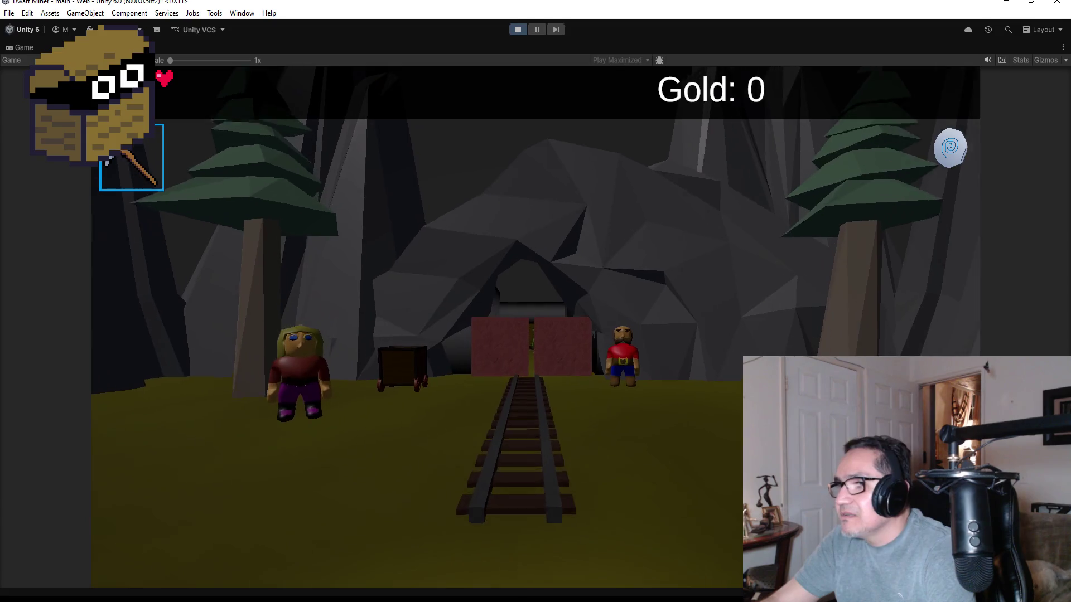
key("w")
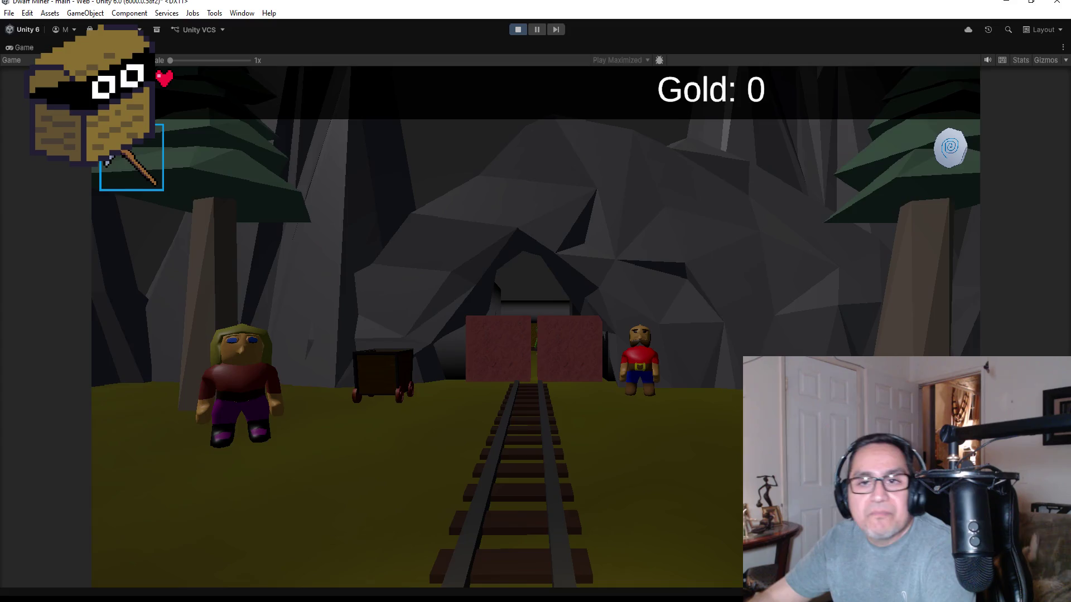
key("a")
key("d")
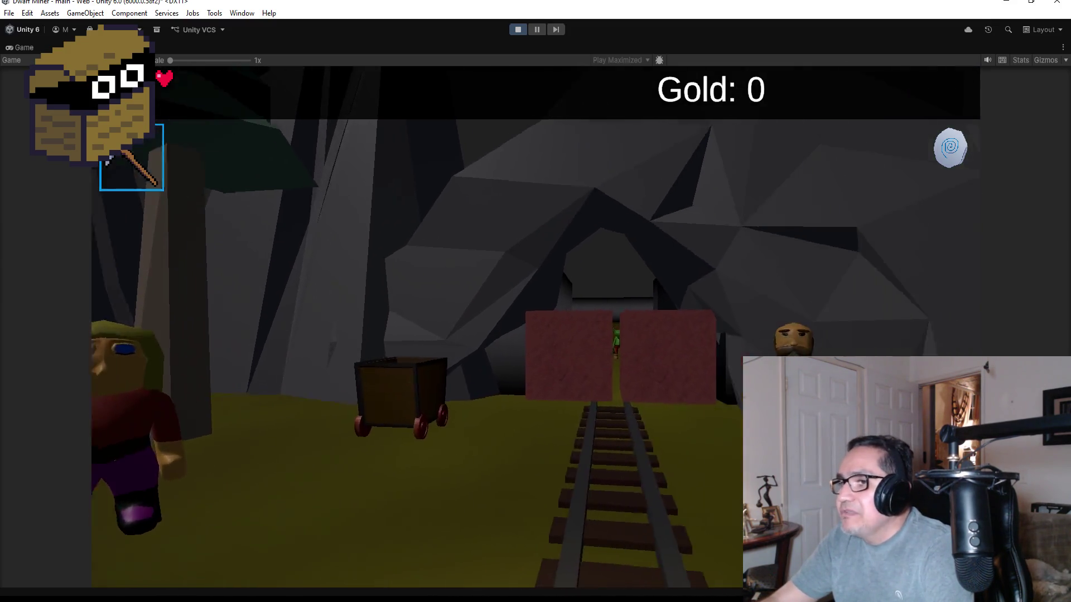
key("a")
key("w")
key("w")
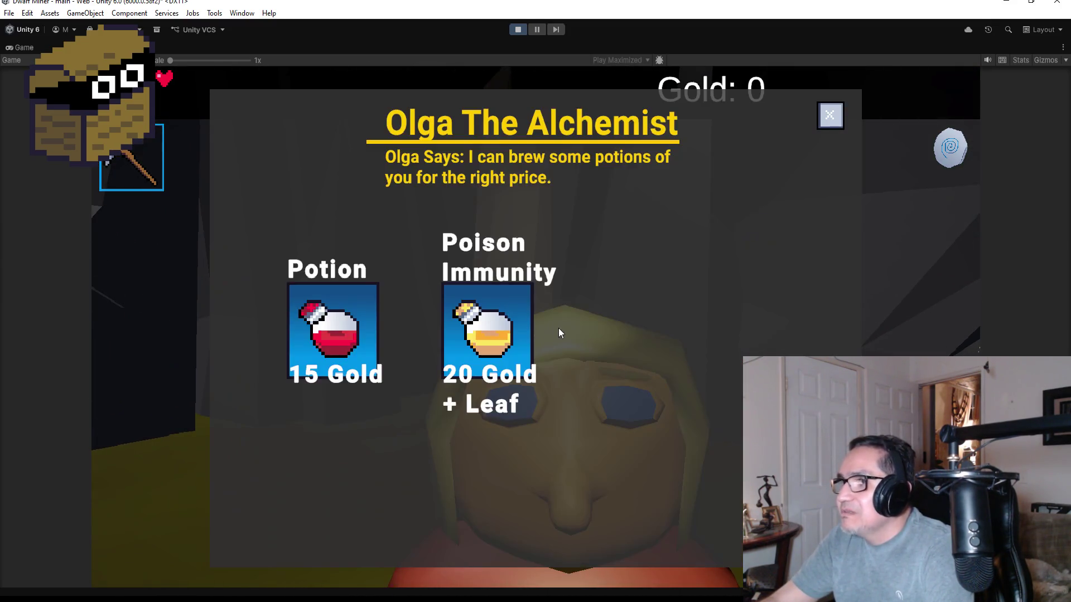
left_click(830, 116)
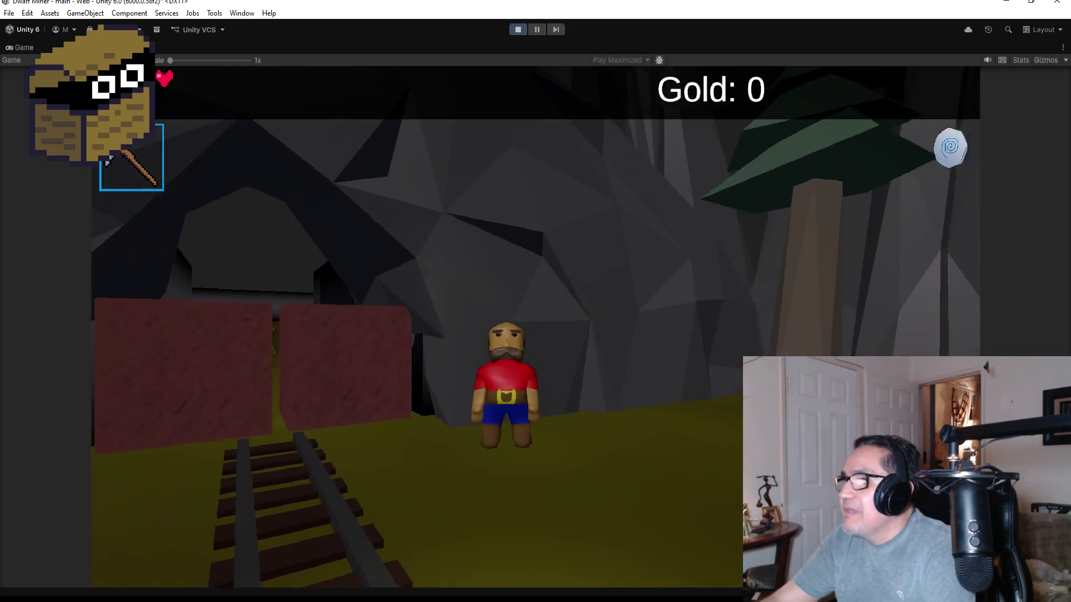
Visit the blacksmith, enter the goblin corridor and equip the axe with key 2.
key("w")
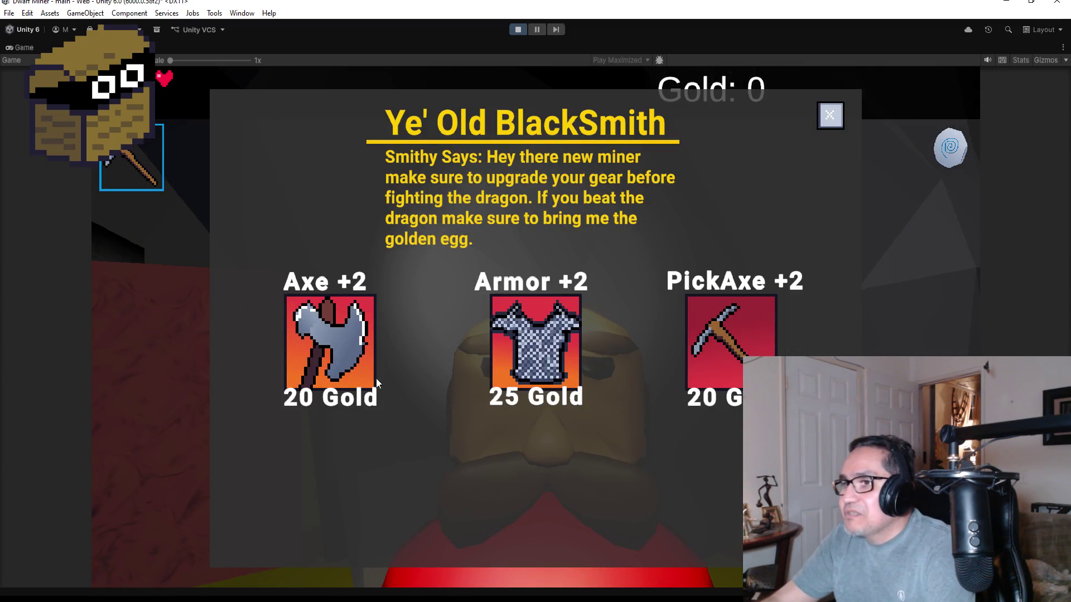
left_click(830, 116)
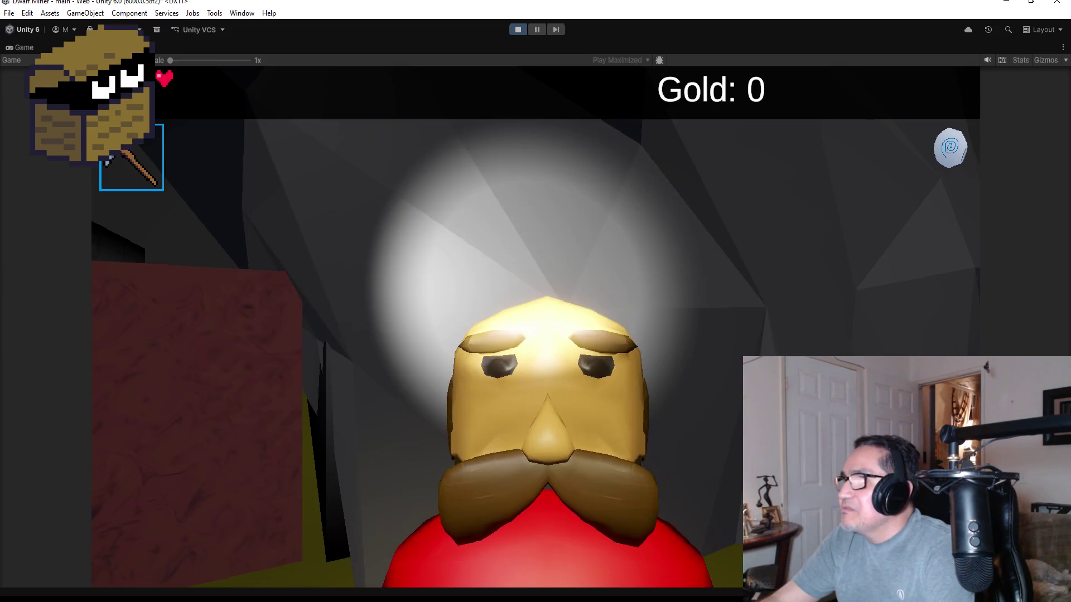
key("w")
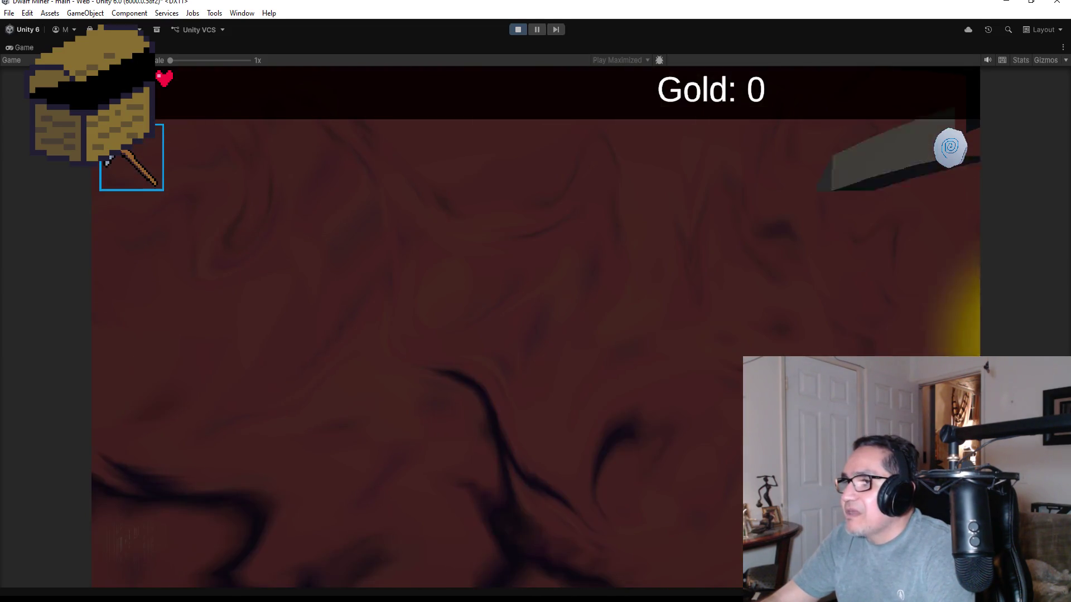
key("d")
key("a")
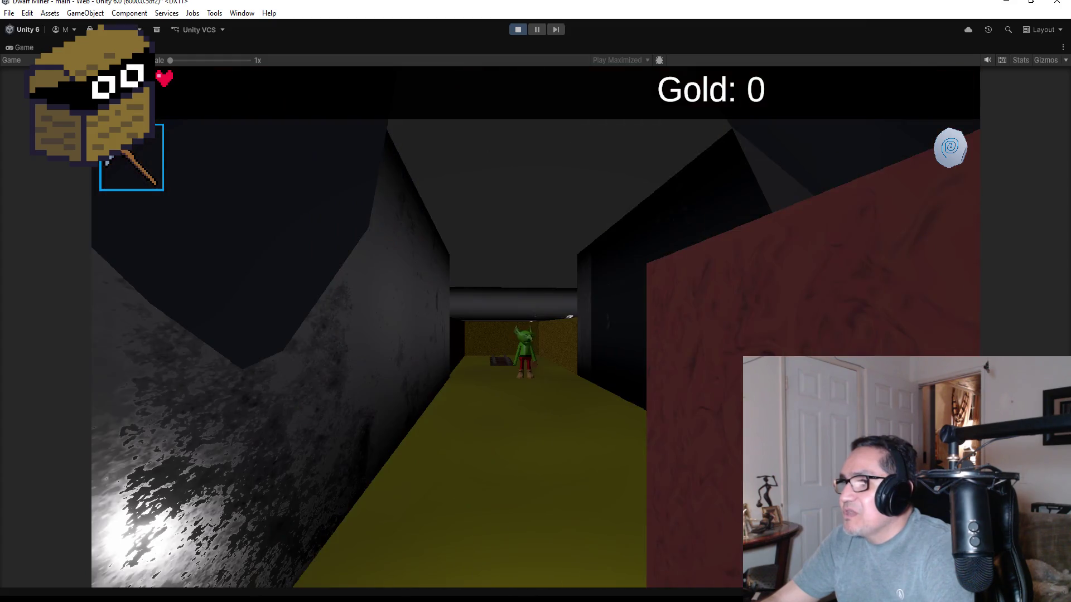
key("2")
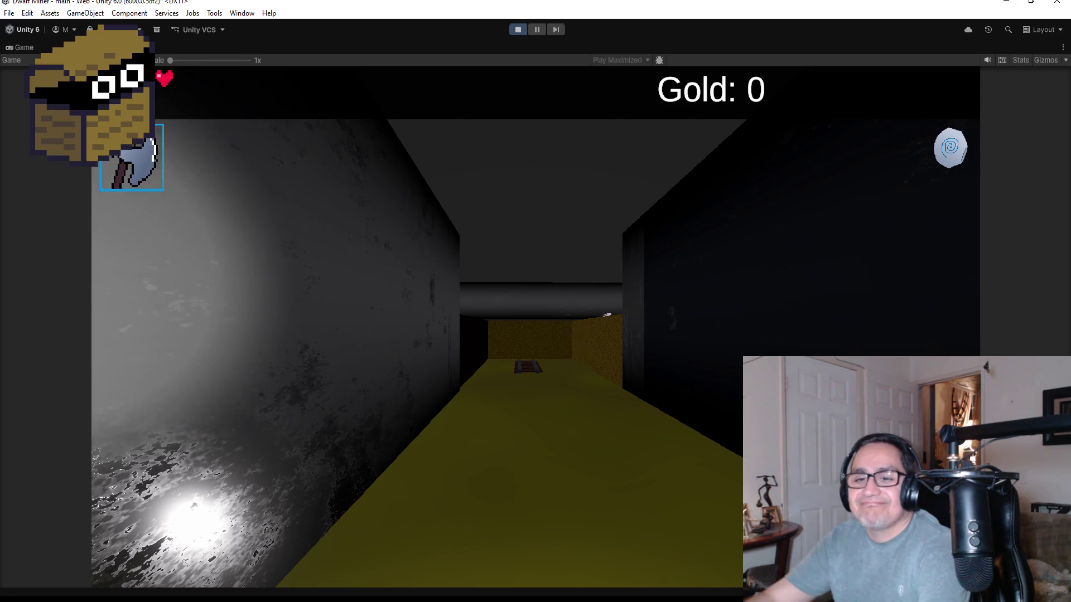
Swing the axe and walk down the corridor, then open Settings and stop Play mode.
left_click(544, 346)
key("w")
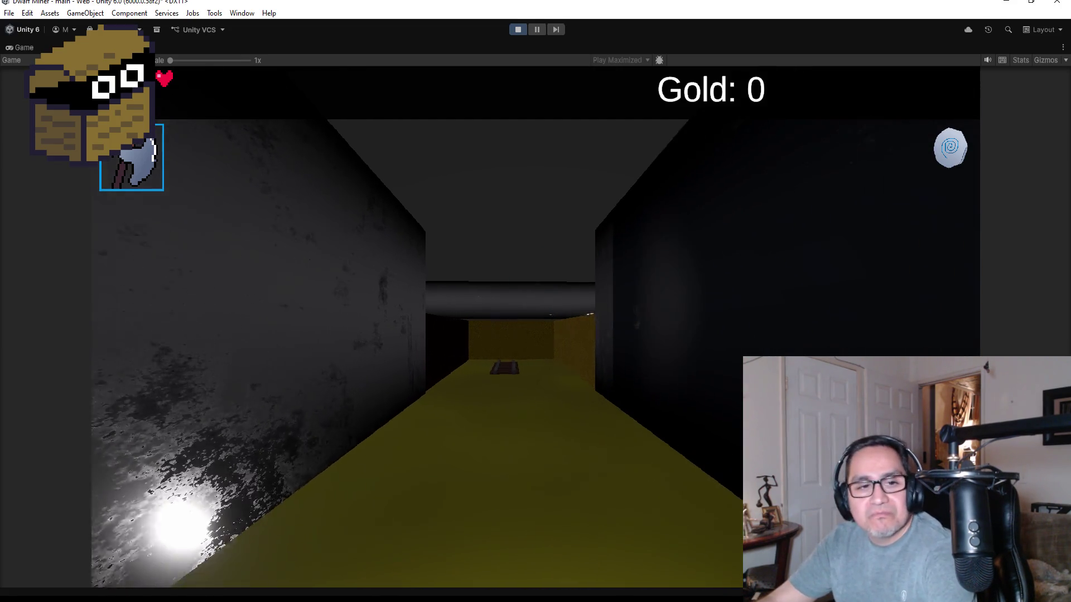
key("Escape")
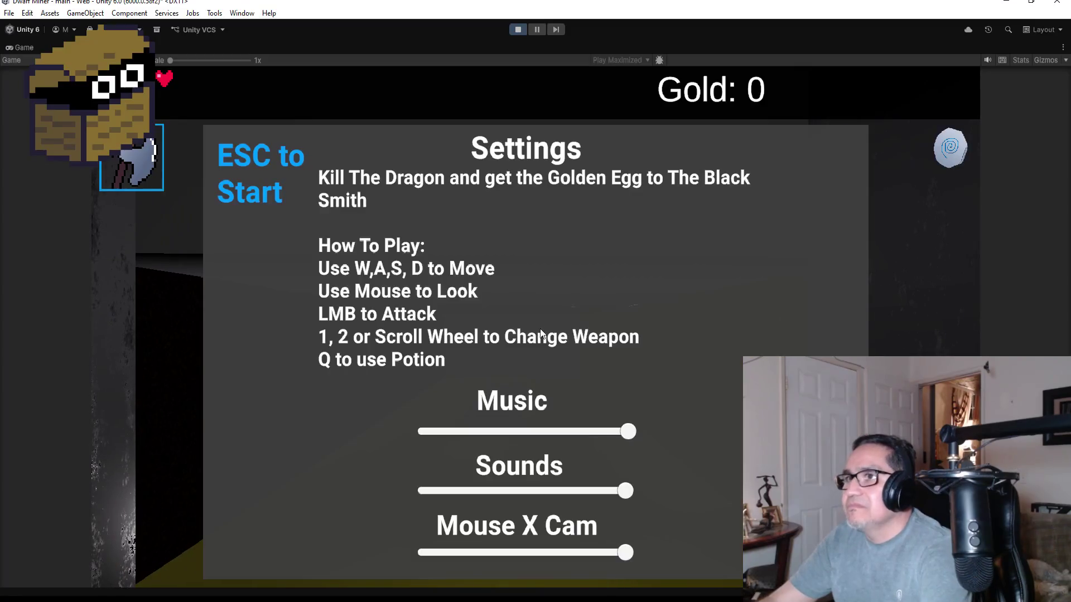
left_click(513, 30)
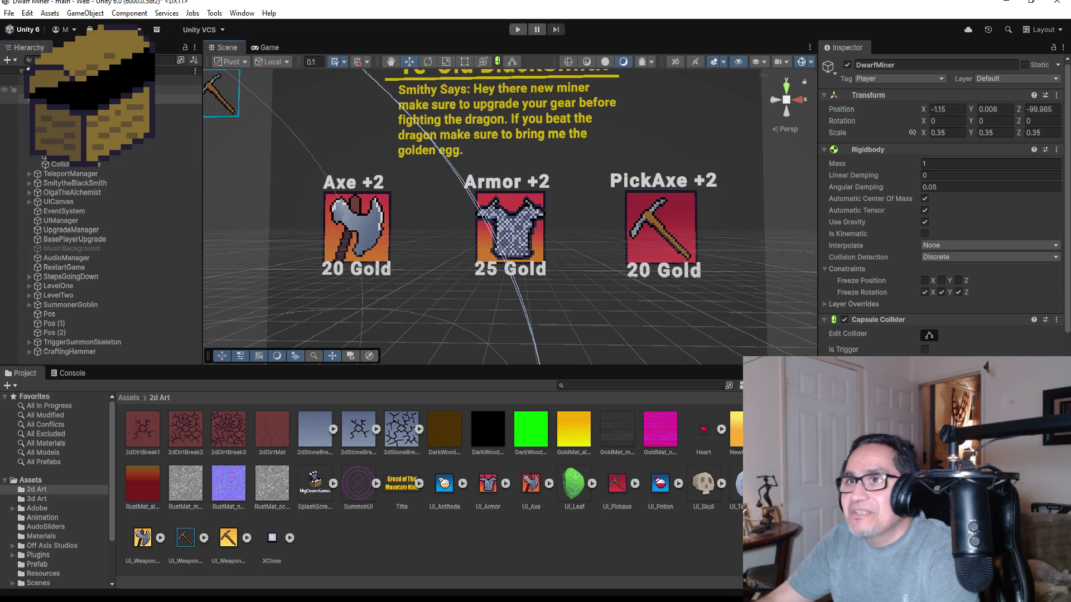
Expand LevelOne, frame the Dragon, and orbit and zoom until it shows whole in its skull enclosure.
scroll(101, 251, "down", 3)
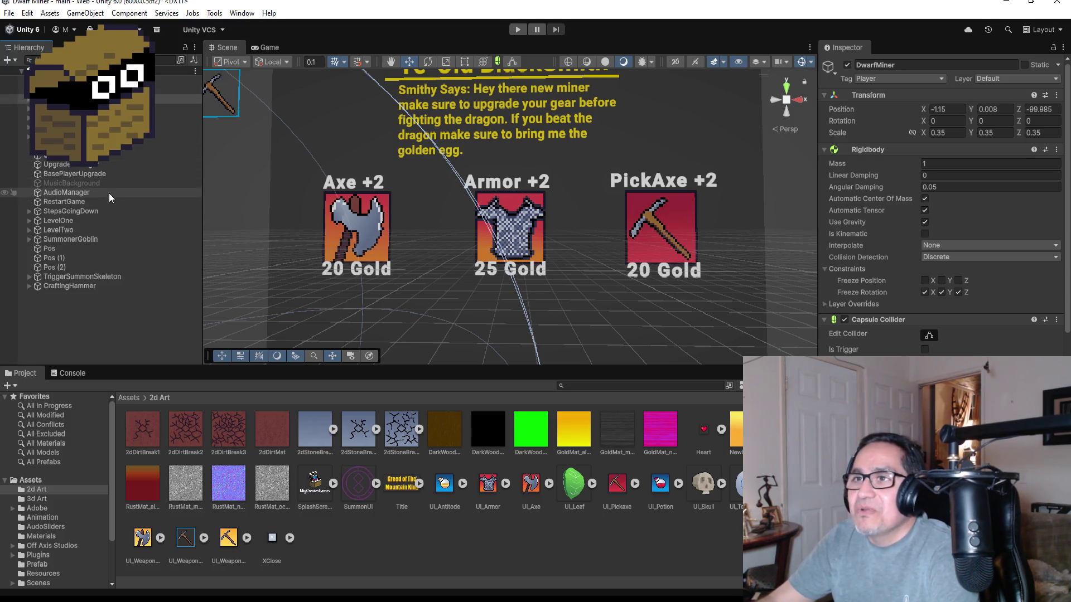
left_click(29, 220)
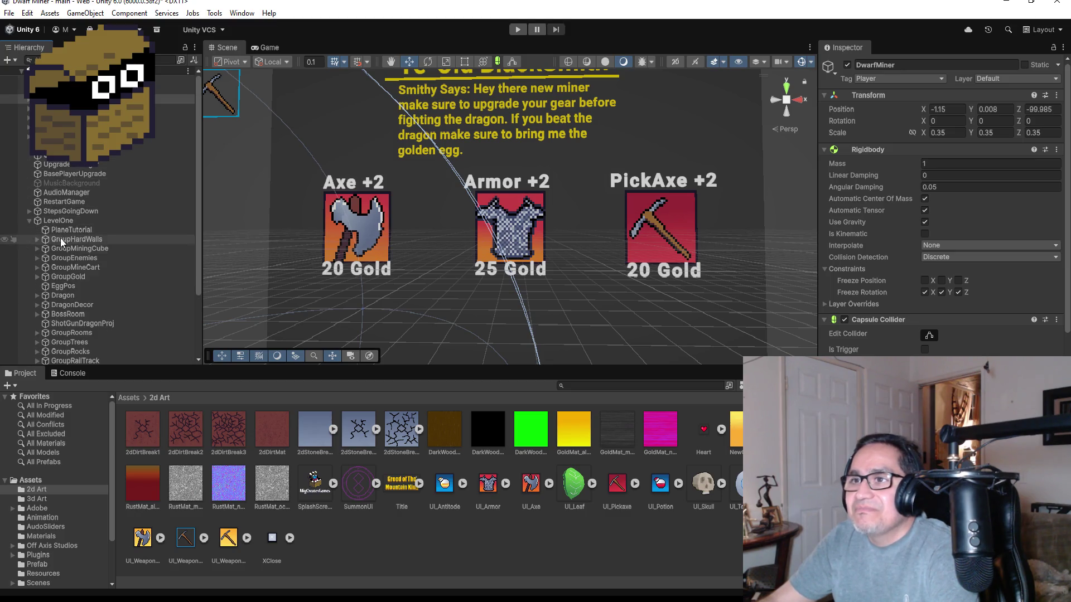
double_click(72, 300)
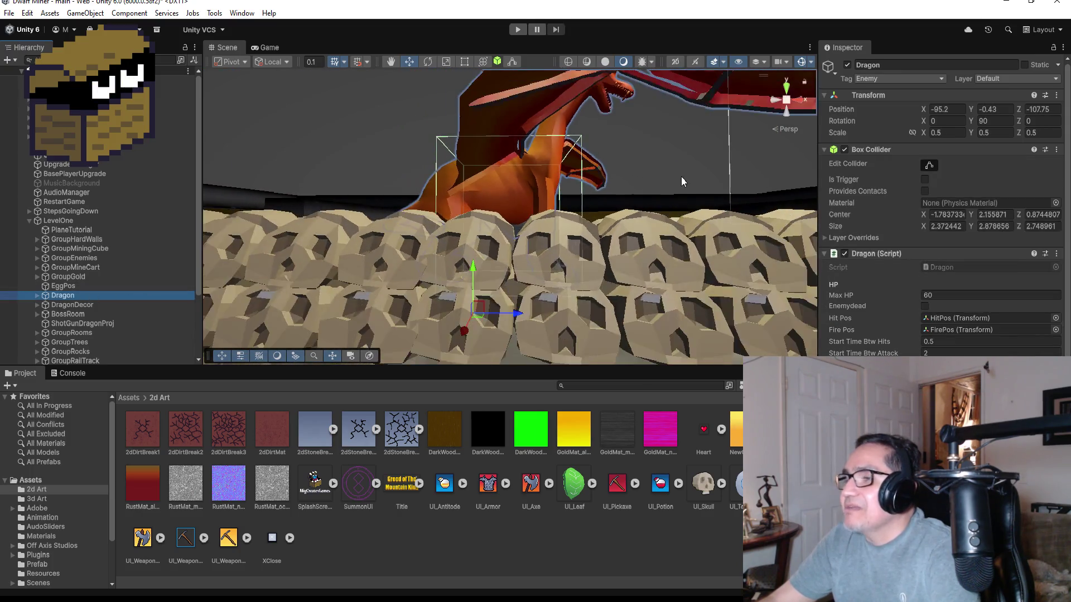
mouse_move(685, 195)
left_mouse_down("alt")
mouse_move(579, 124)
mouse_move(605, 209)
mouse_move(591, 184)
mouse_move(589, 209)
mouse_move(531, 198)
left_mouse_up("alt")
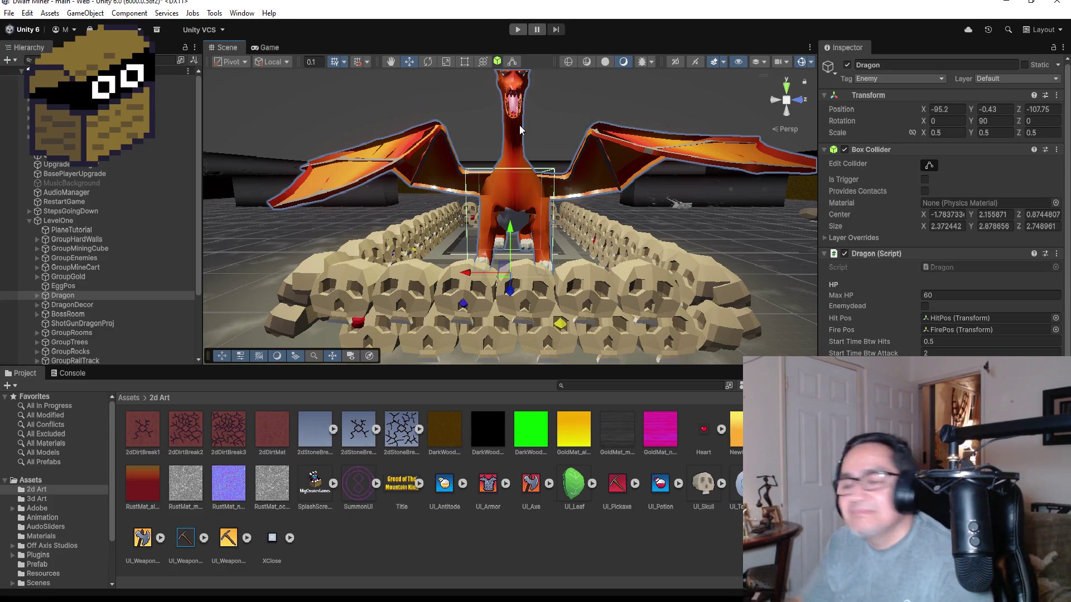
scroll(514, 94, "down", 2)
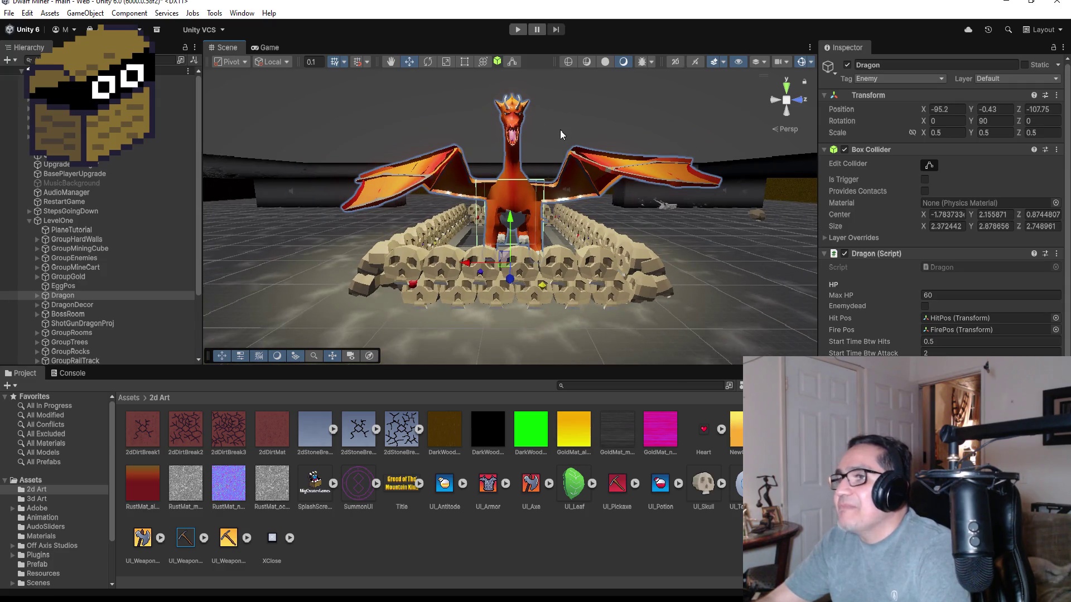
scroll(560, 129, "down", 1)
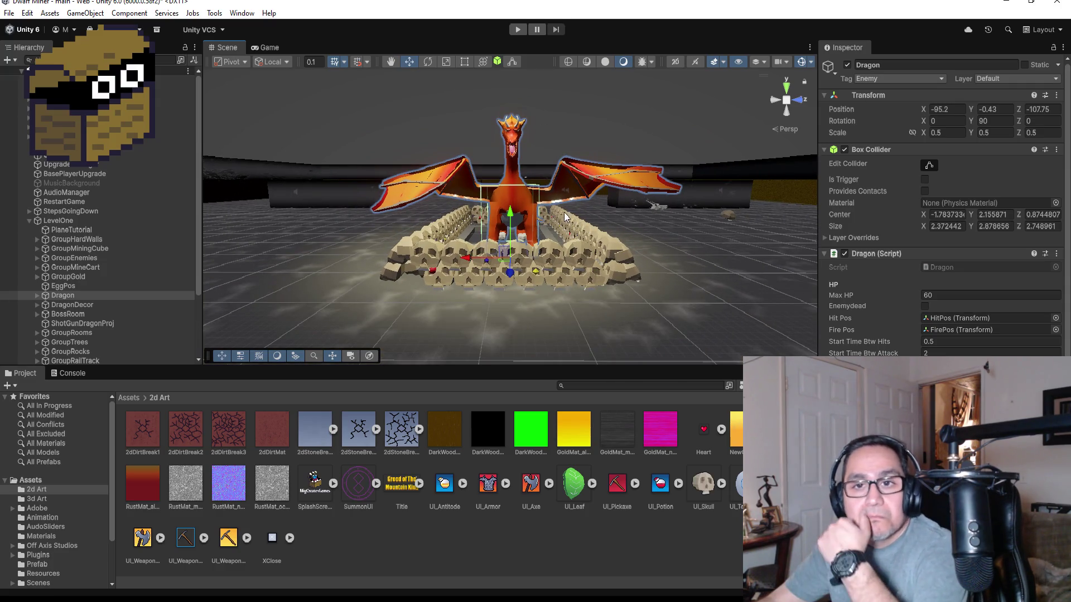
scroll(487, 217, "up", 3)
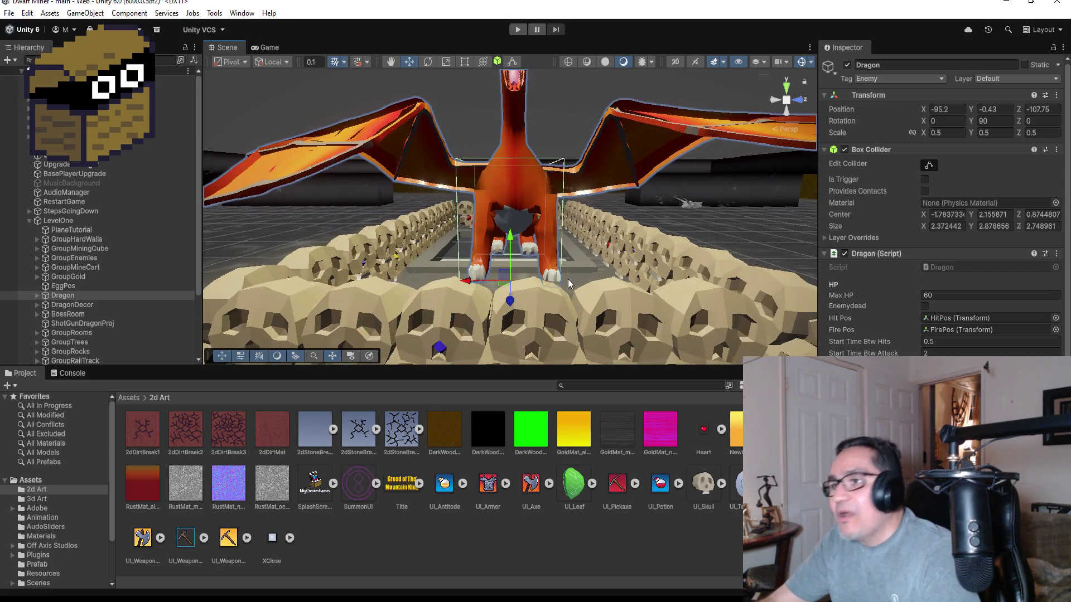
mouse_move(569, 284)
left_mouse_down("alt")
mouse_move(585, 234)
mouse_move(560, 251)
mouse_move(584, 248)
left_mouse_up("alt")
key("f")
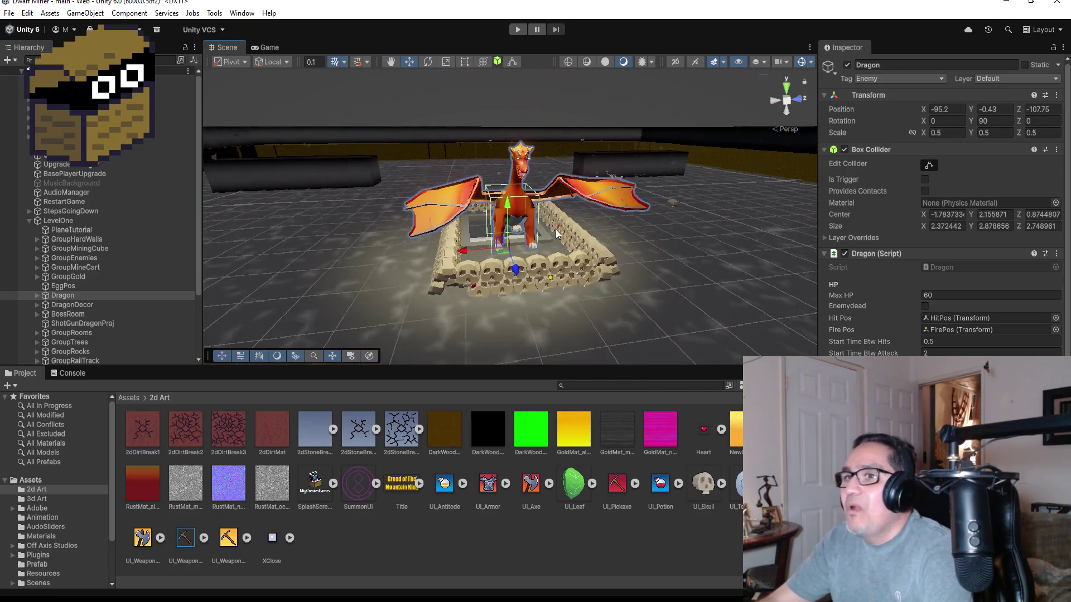
Collapse LevelOne in the Hierarchy and reselect the player object.
left_click(32, 221)
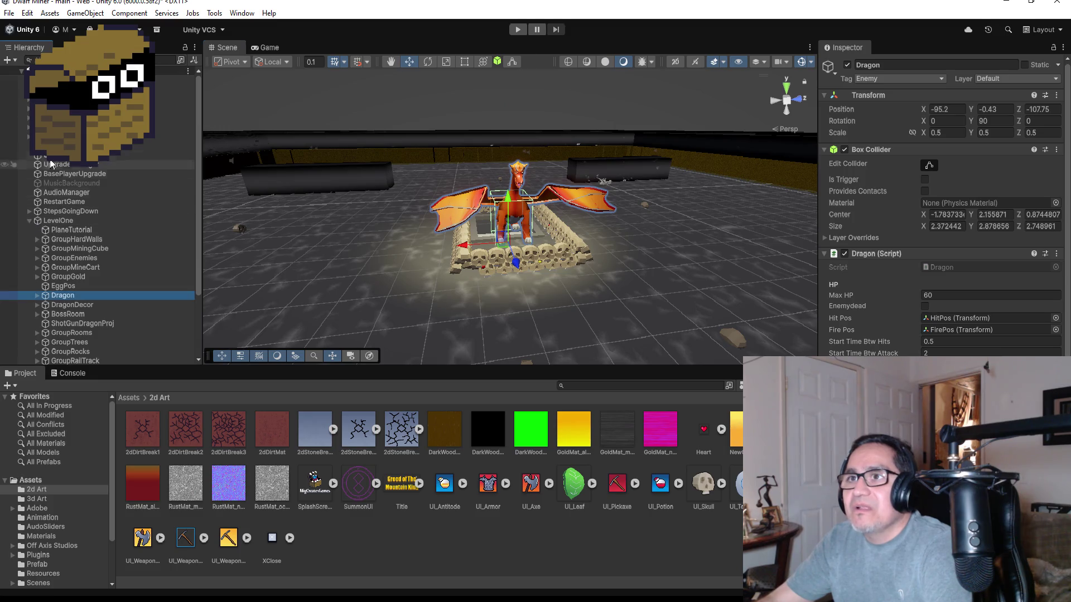
left_click(29, 221)
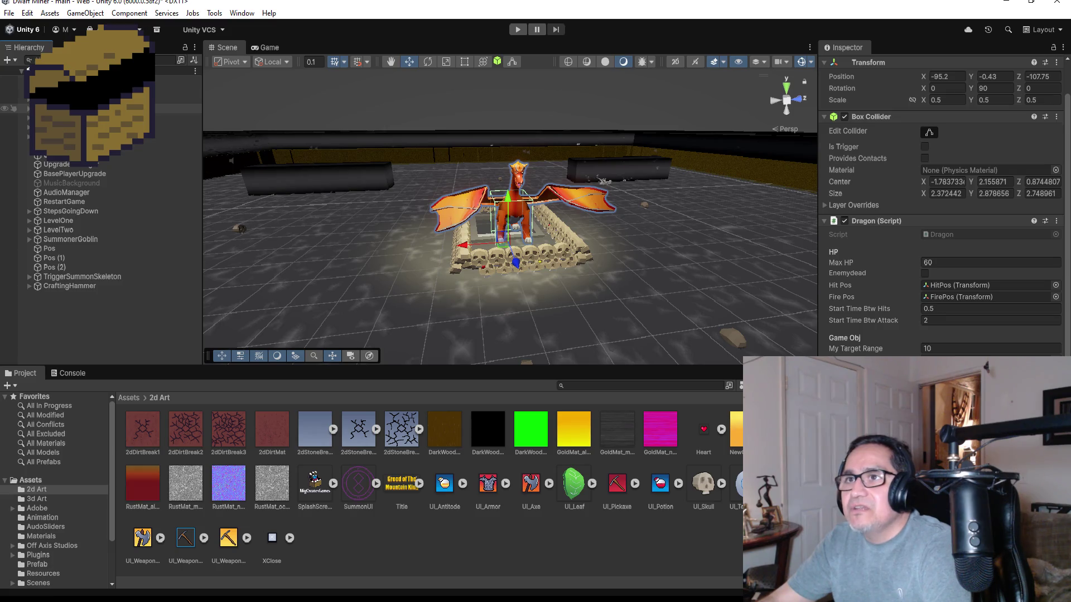
key("Up")
key("Up")
key("Up")
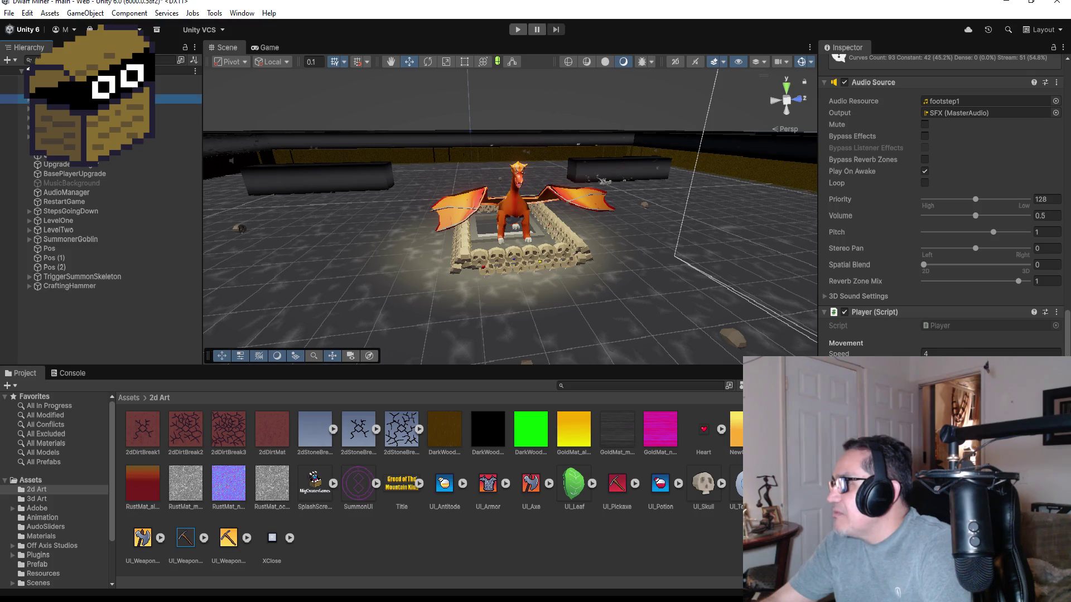
Frame the Player in top view, drag it left along X into another room, and start Play.
key("f")
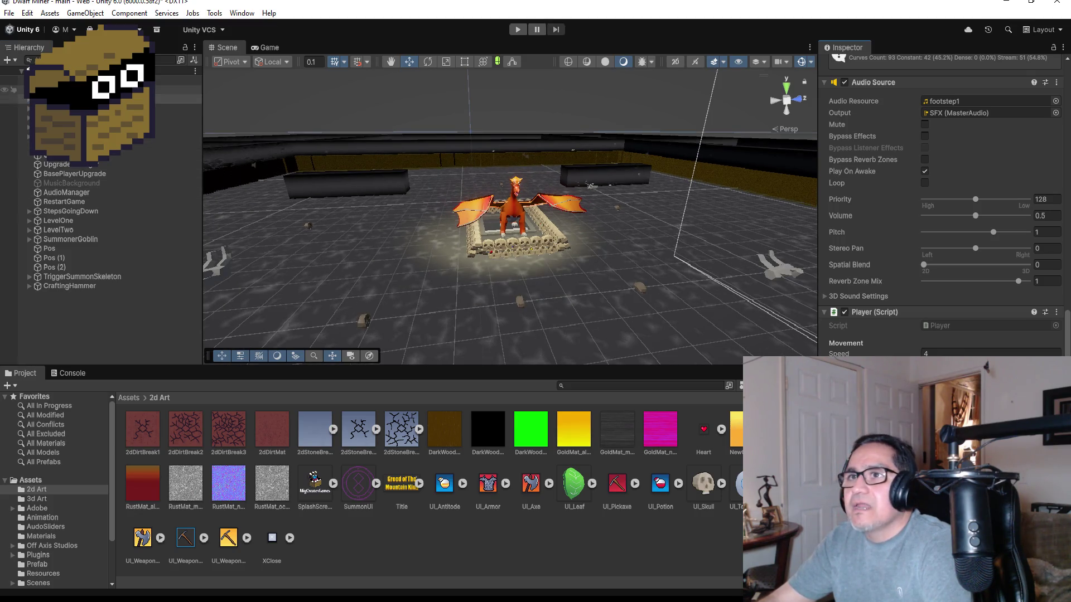
double_click(67, 99)
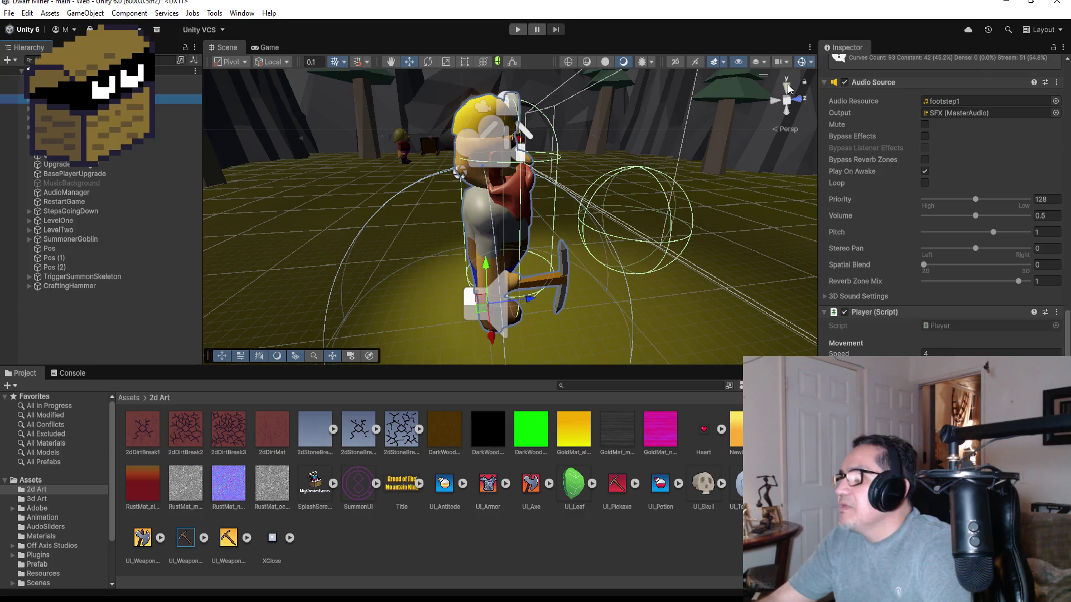
left_click(788, 88)
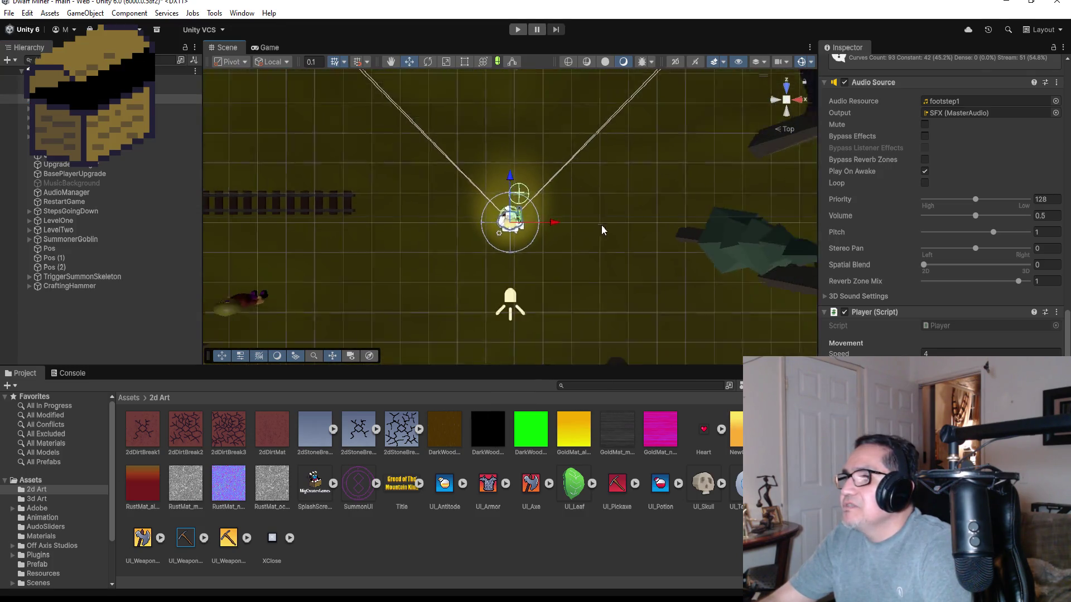
scroll(602, 225, "down", 10)
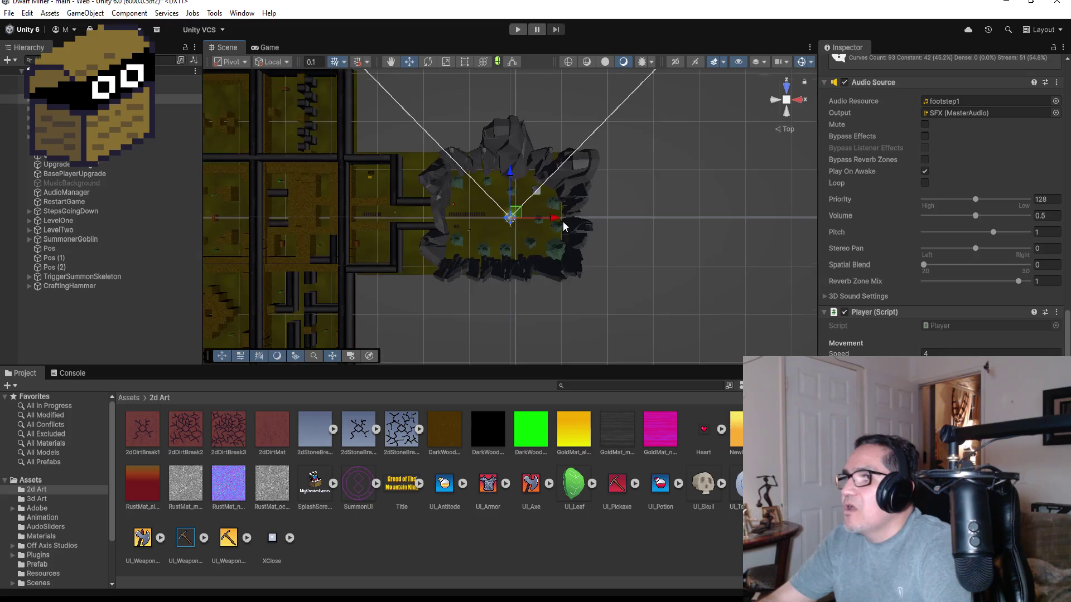
scroll(564, 228, "down", 3)
left_click_drag(554, 221, 344, 218)
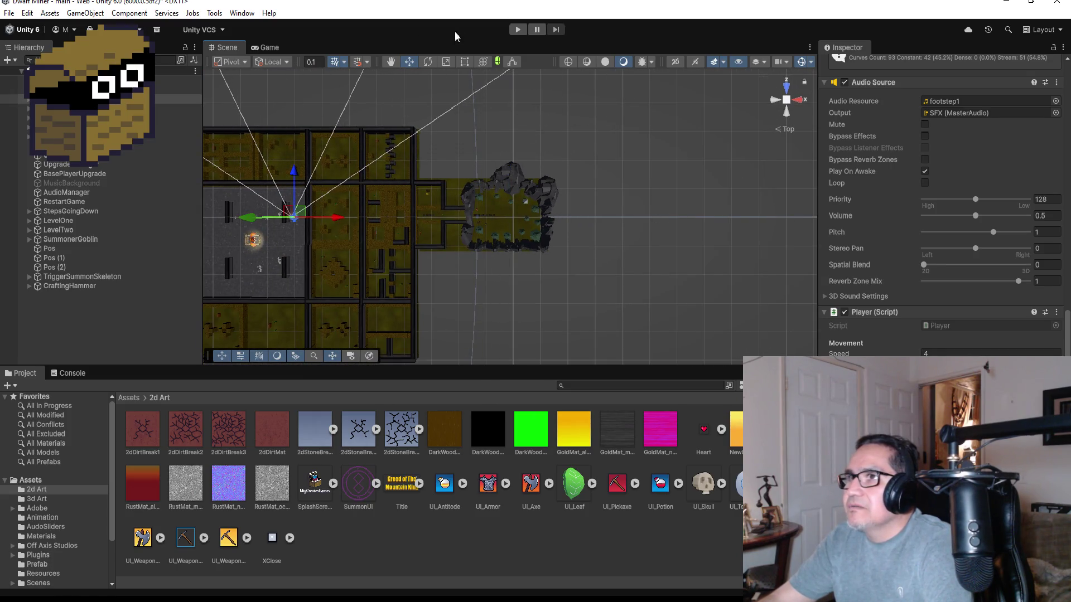
left_click(516, 30)
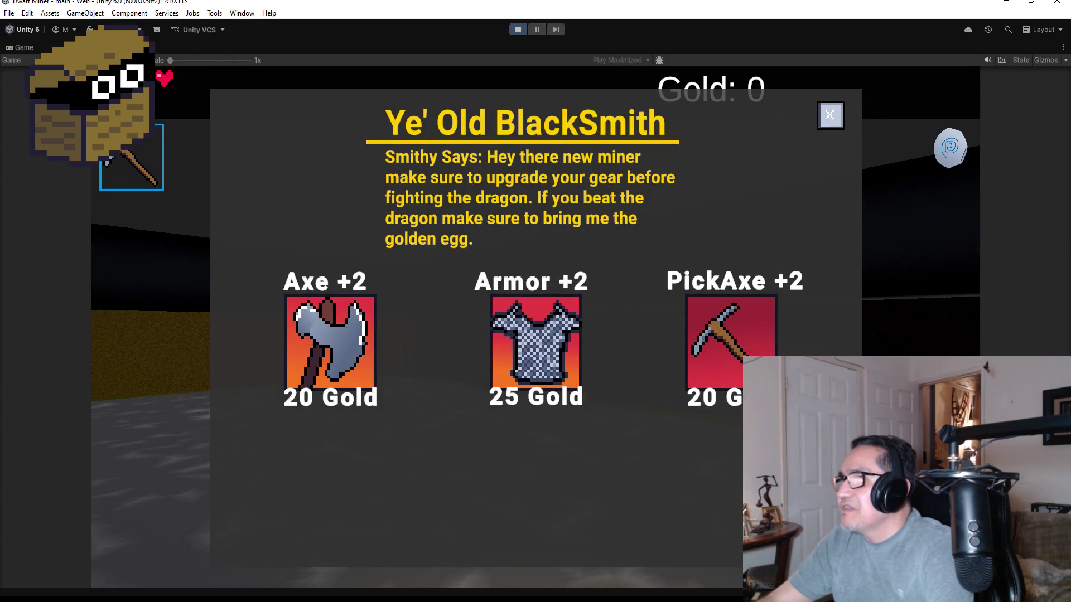
Toggle the in-game Settings overlay on and off, then stop Play mode.
key("Escape")
key("Escape")
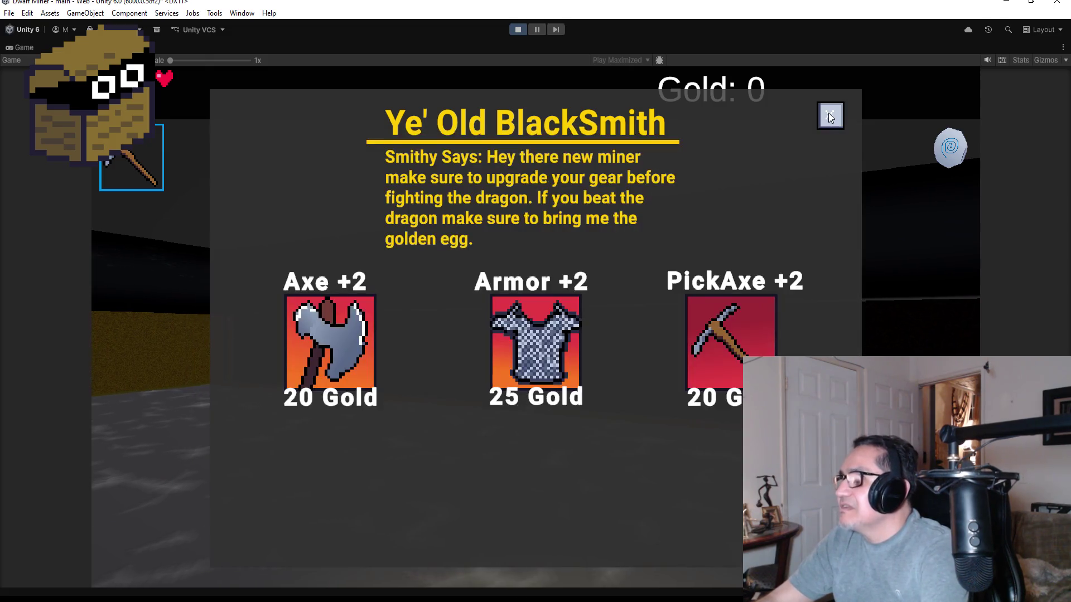
key("Escape")
key("Escape")
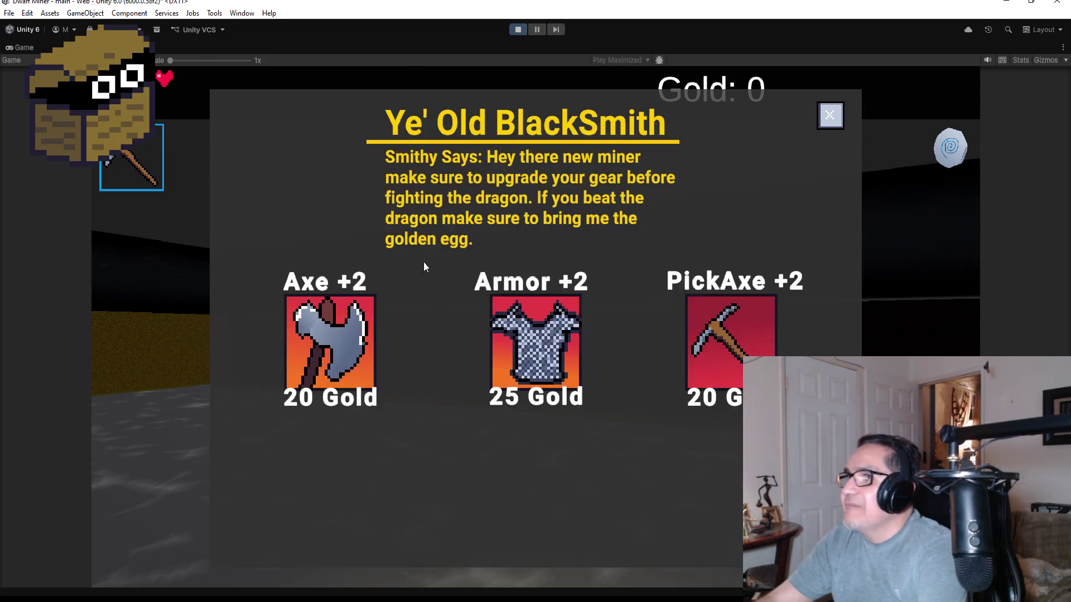
left_click(517, 29)
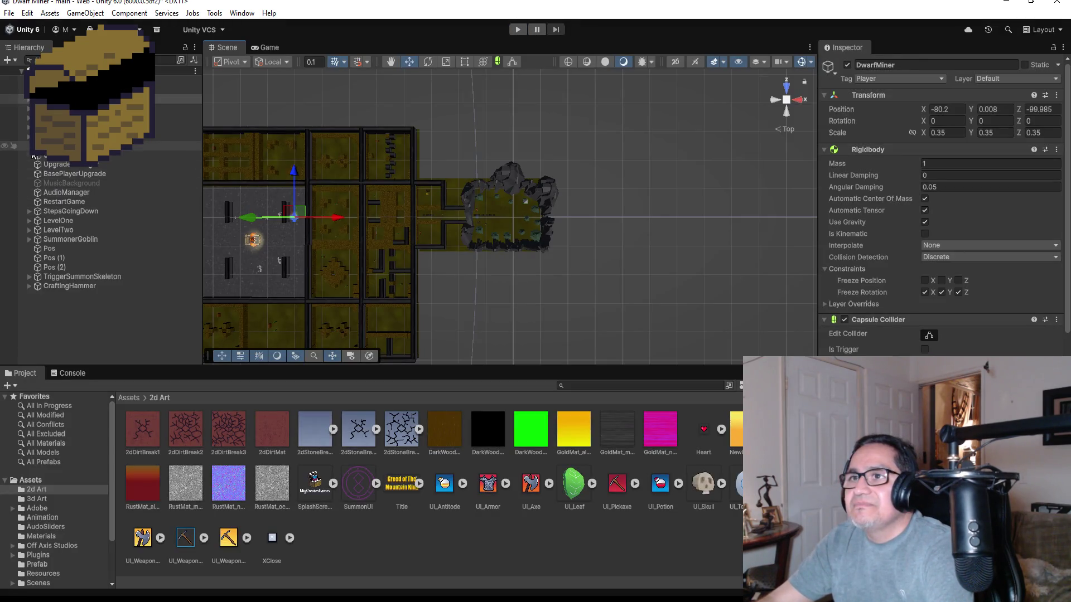
Expand the UI canvas, select UI_Upgrade and then Settings, and relaunch Play mode.
left_click(29, 141)
left_click(115, 157)
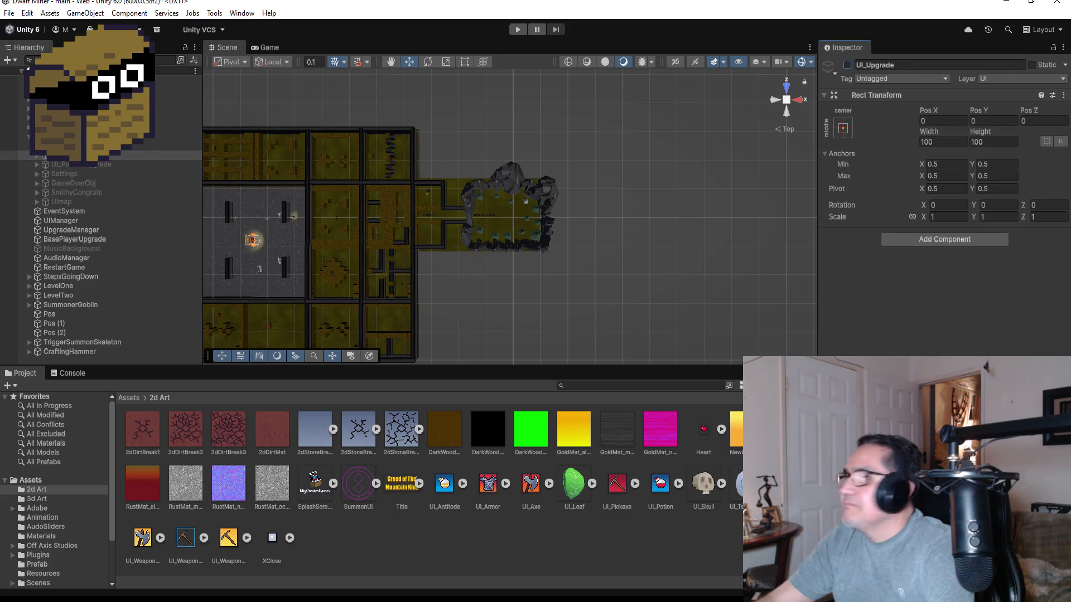
left_click(82, 165)
left_click(83, 174)
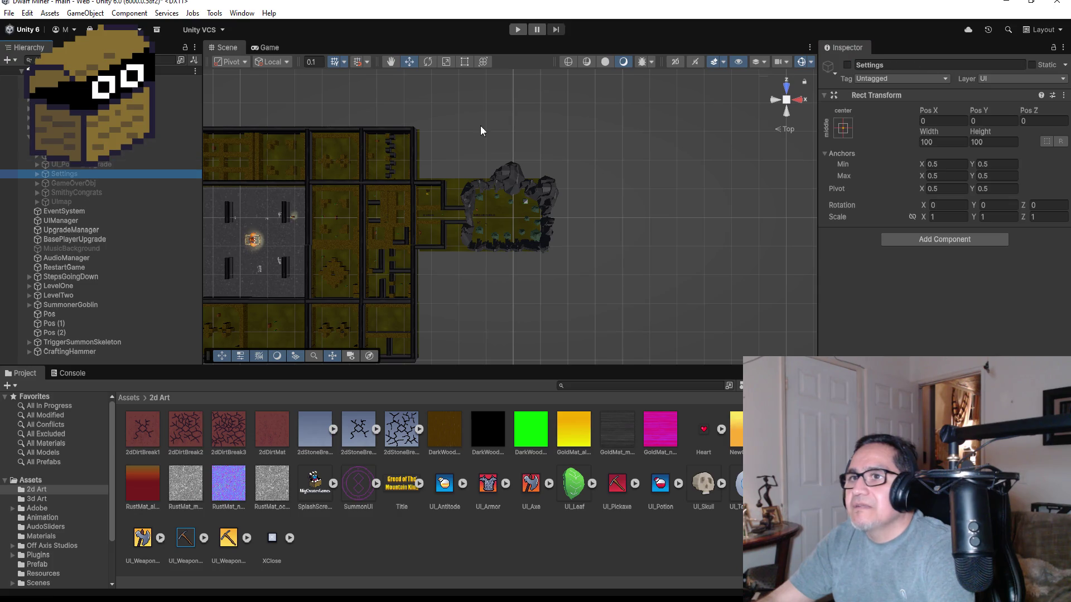
left_click(517, 32)
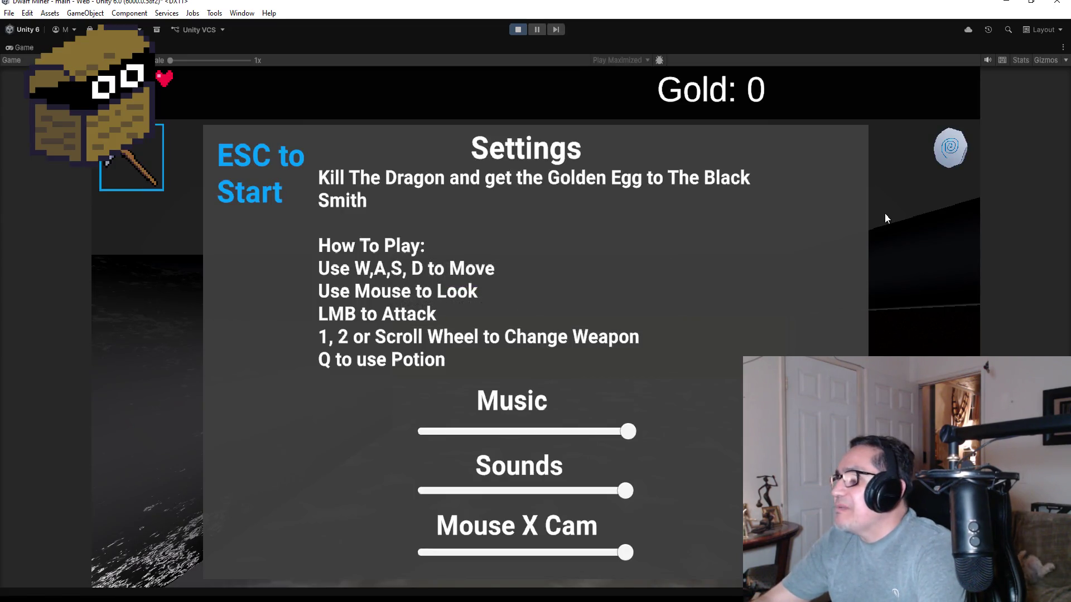
Dismiss Settings and walk toward the dragon's skull pile.
key("Escape")
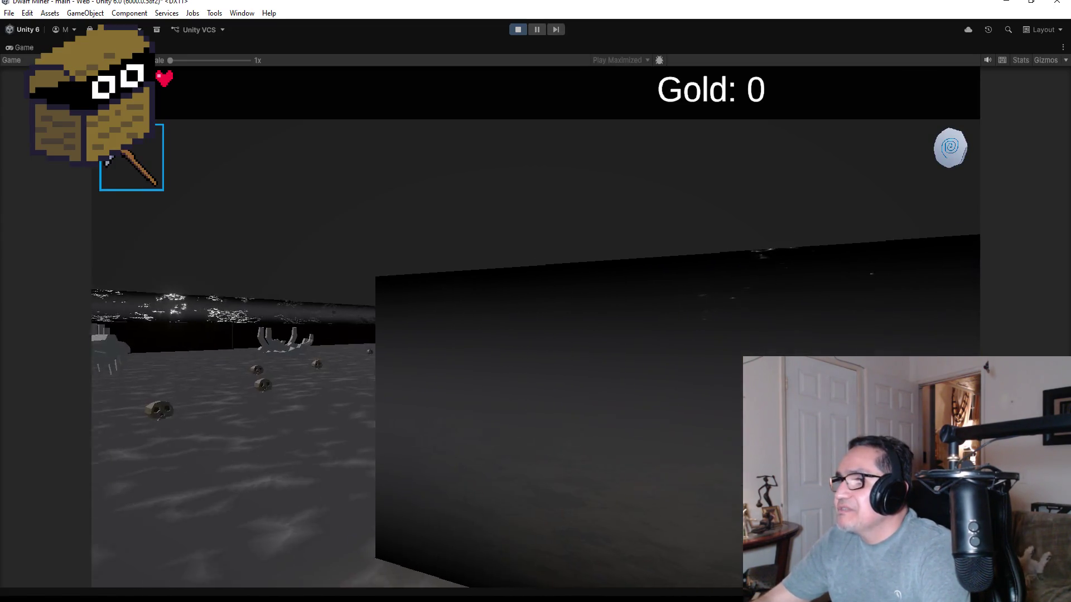
scroll(536, 301, "down", 1)
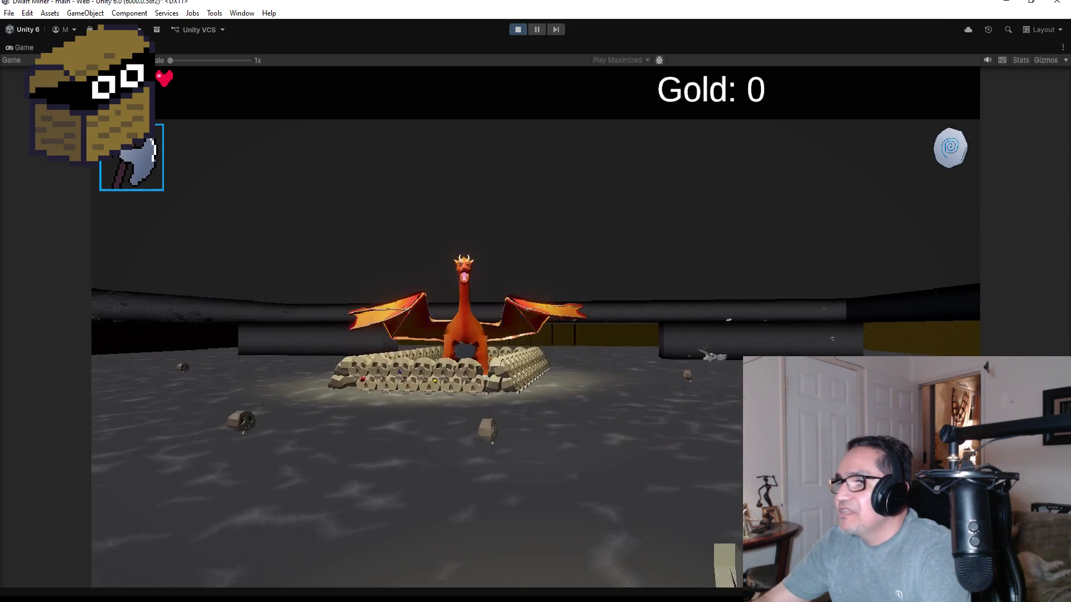
key("w")
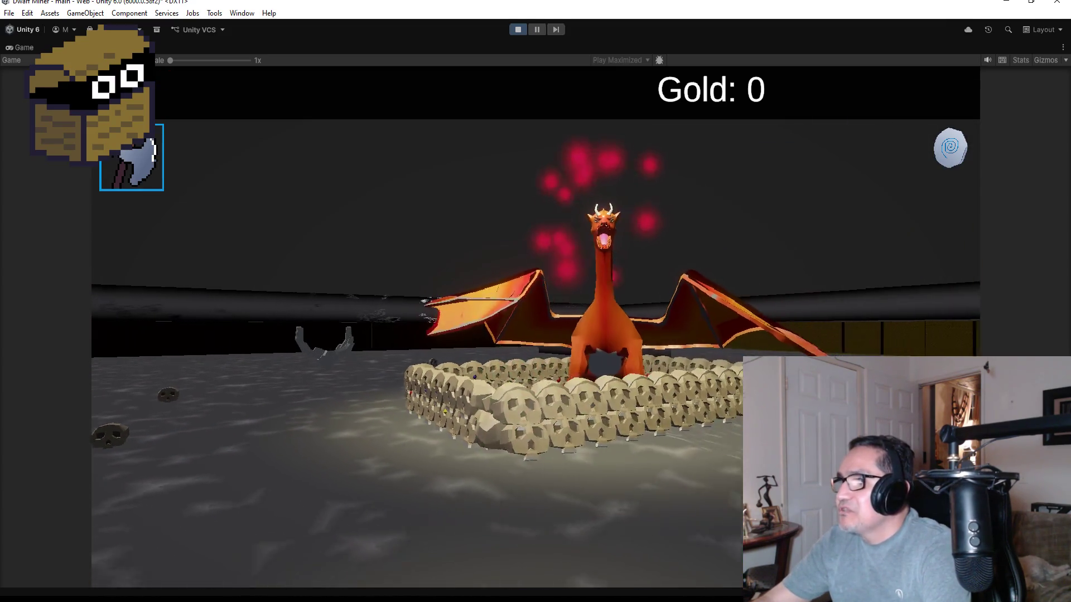
key("w")
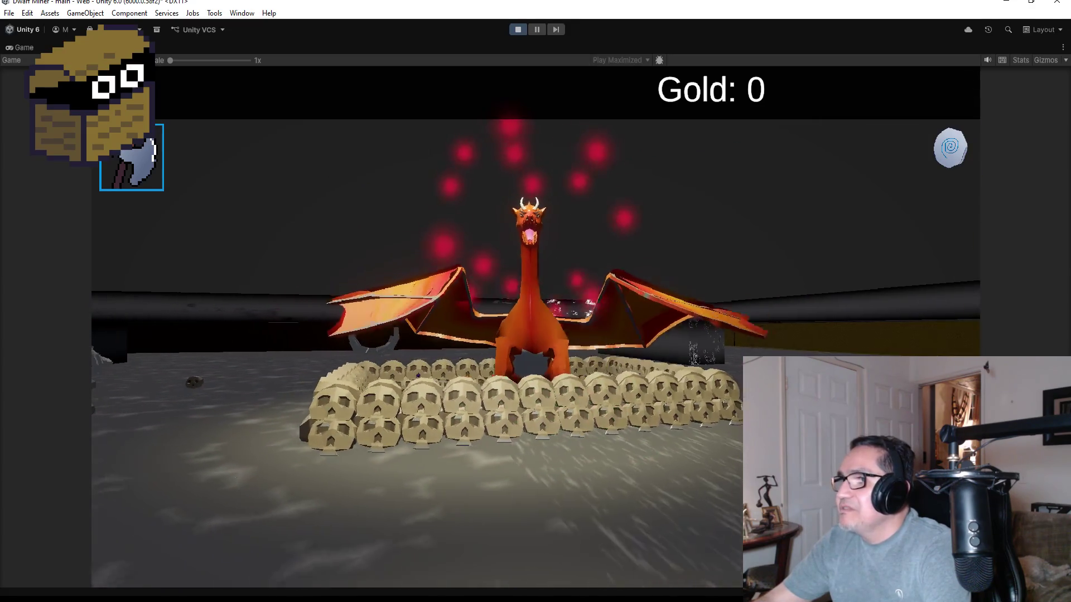
key("a")
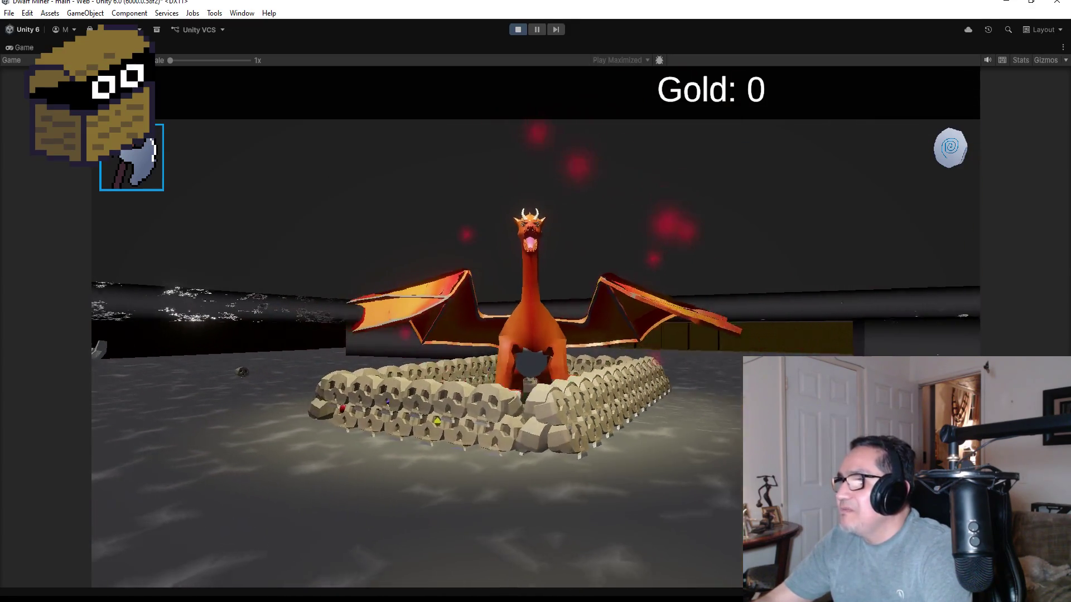
key("d")
key("w")
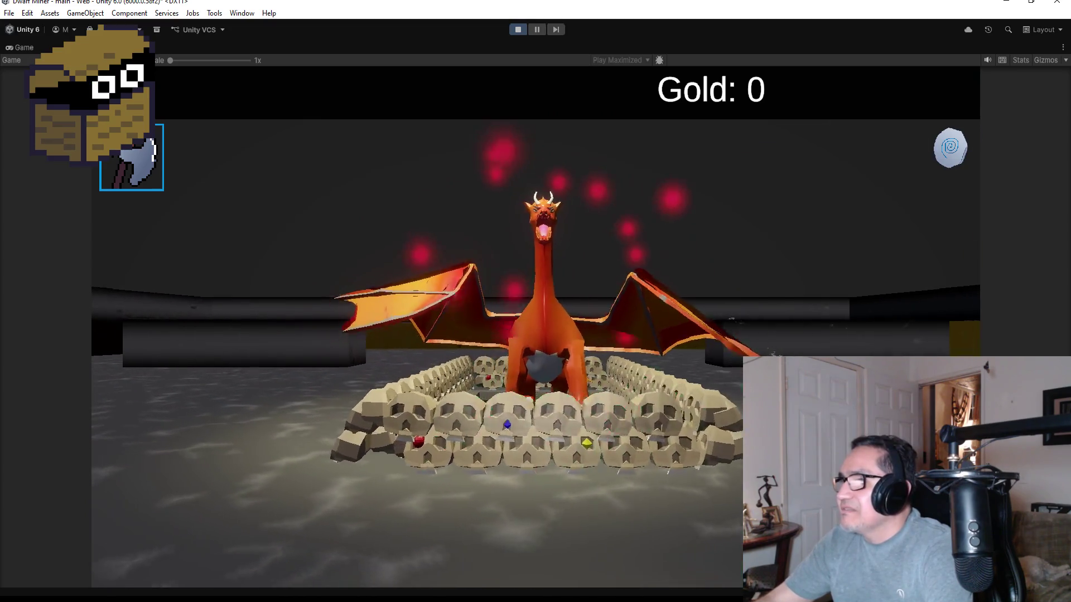
Circle the skull ring into the dragon's fire for Game Over, then restart and close Settings.
key("a")
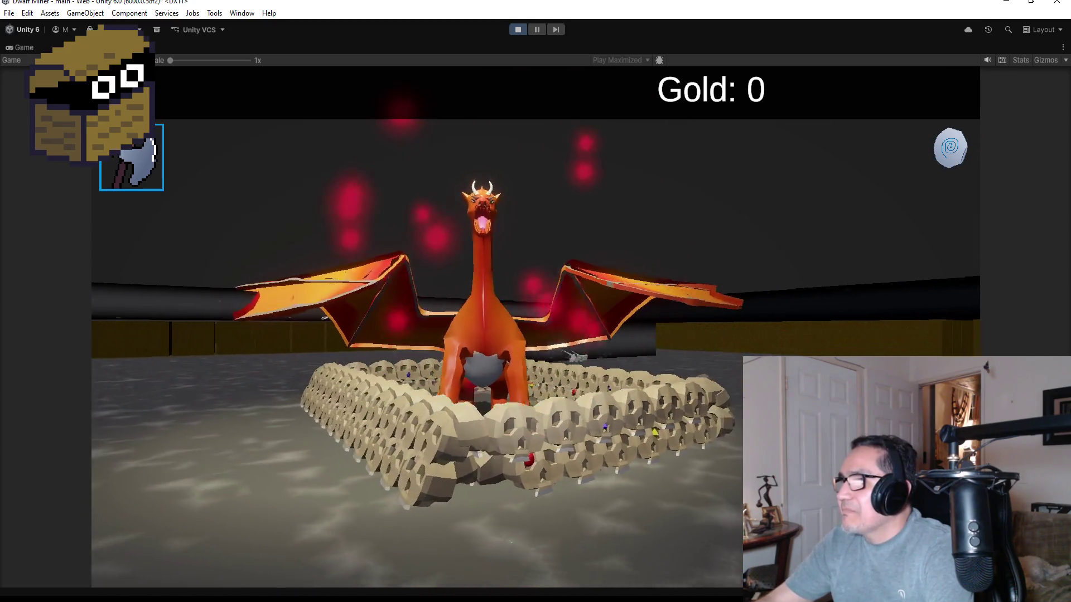
key("a")
key("a")
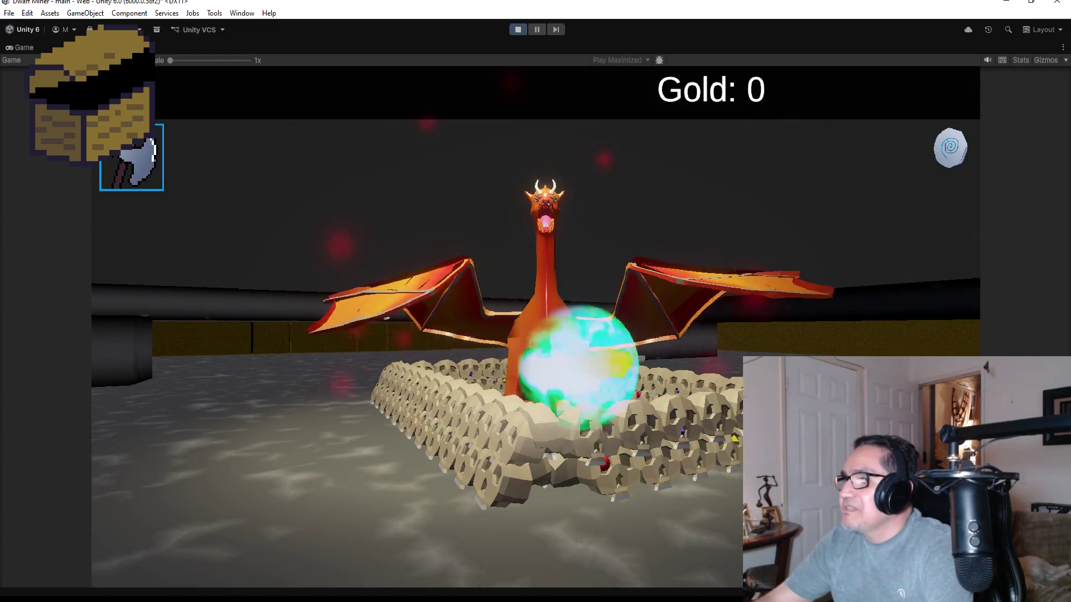
key("d")
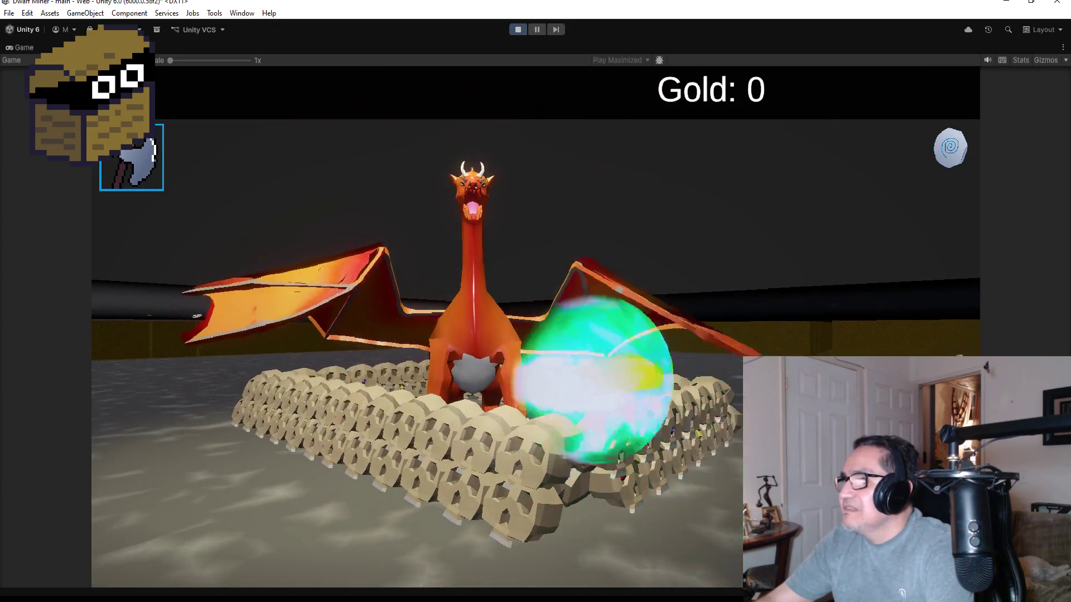
key("a")
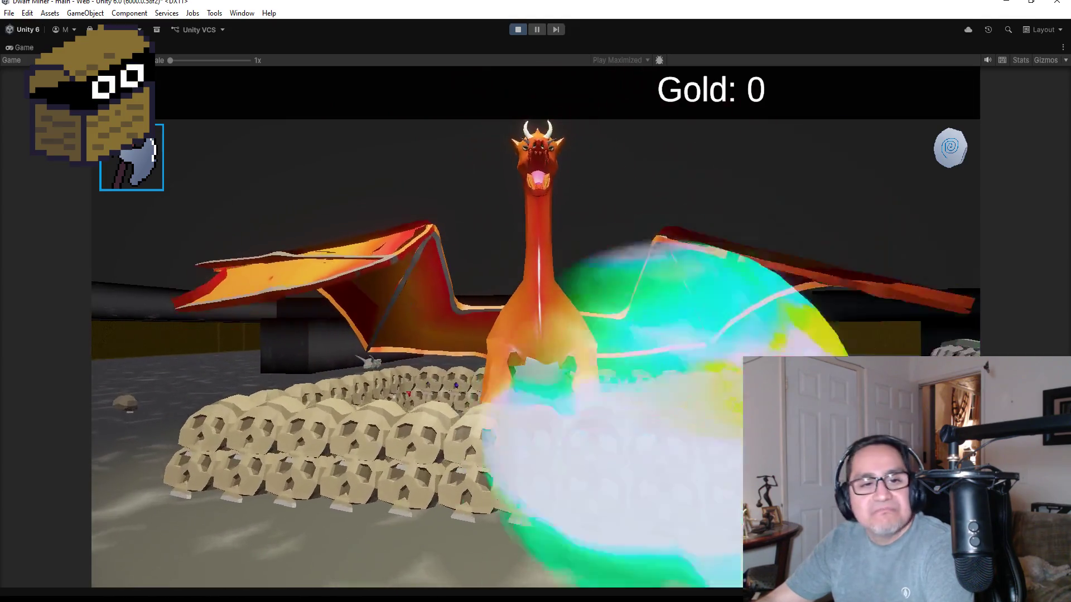
key("w")
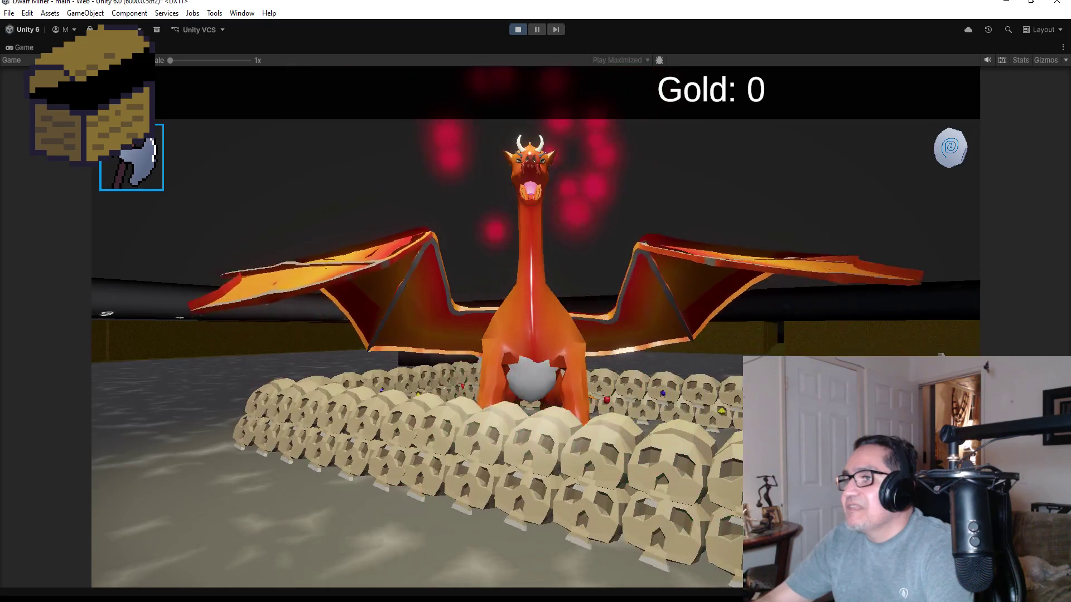
key("w")
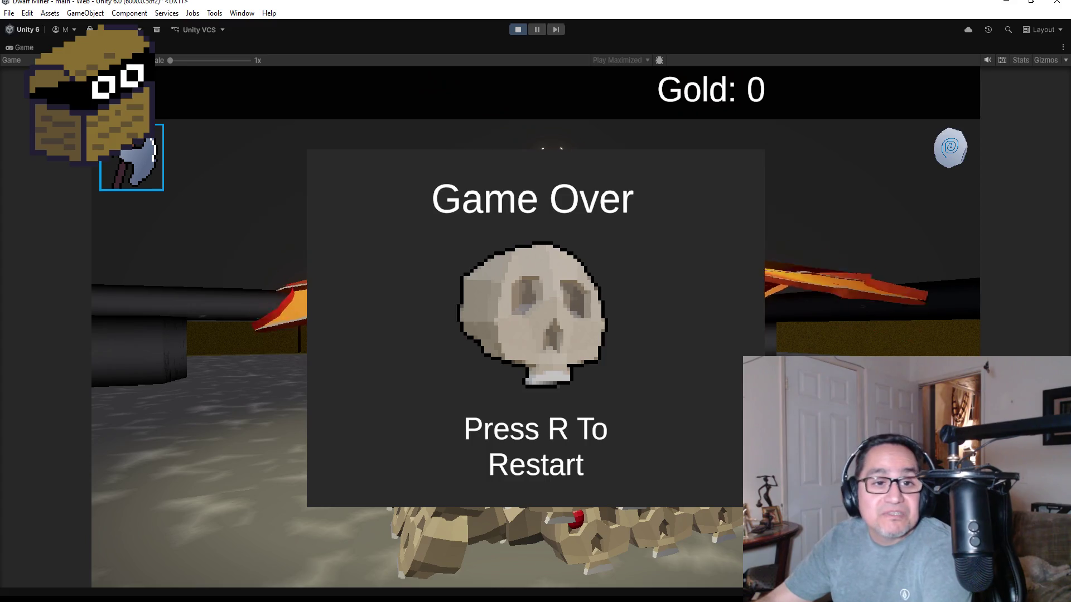
key("r")
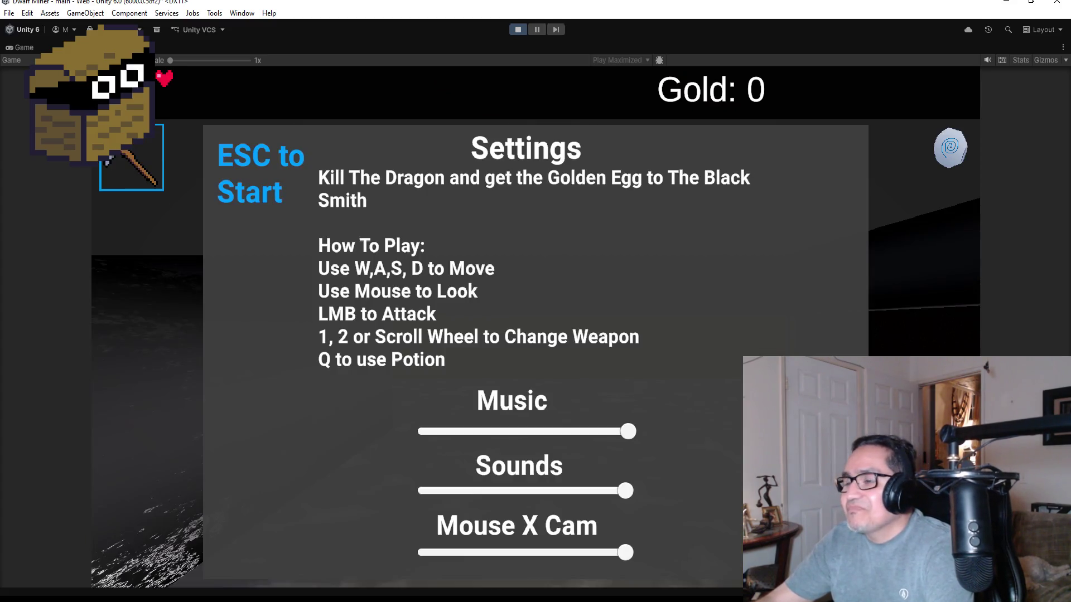
key("Escape")
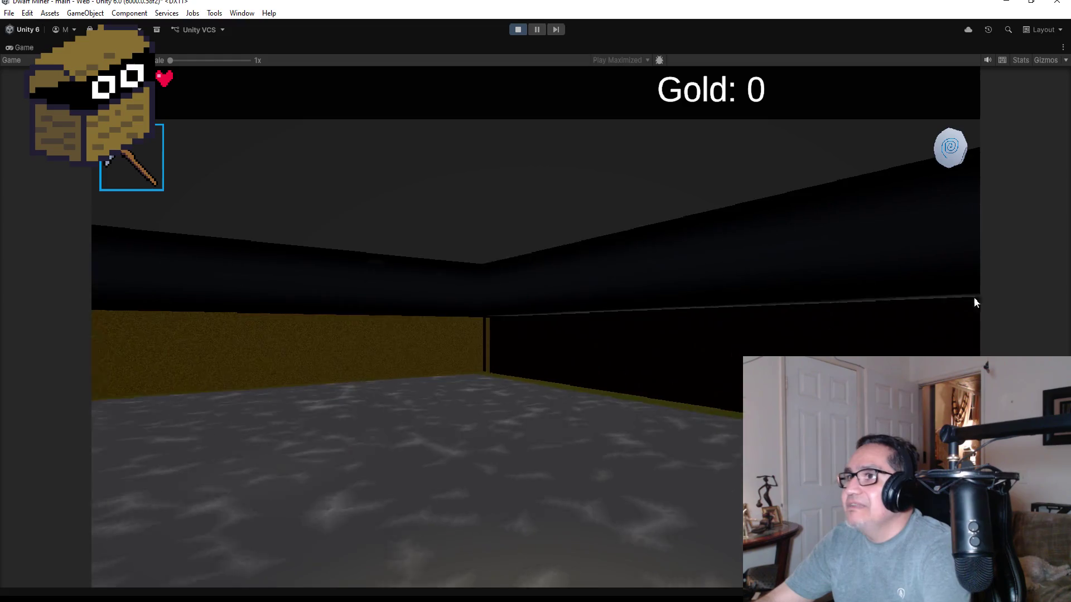
Stop Play, drag DwarfMiner along X to 1.36, and run the game again.
left_click(521, 31)
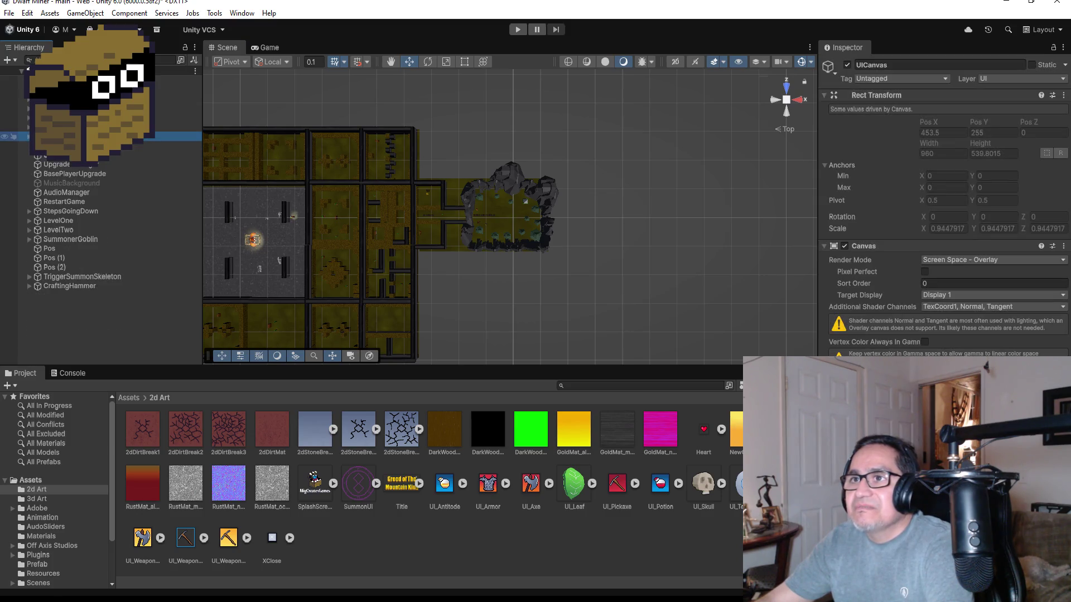
left_click(173, 99)
left_click_drag(335, 221, 558, 225)
scroll(577, 234, "up", 1)
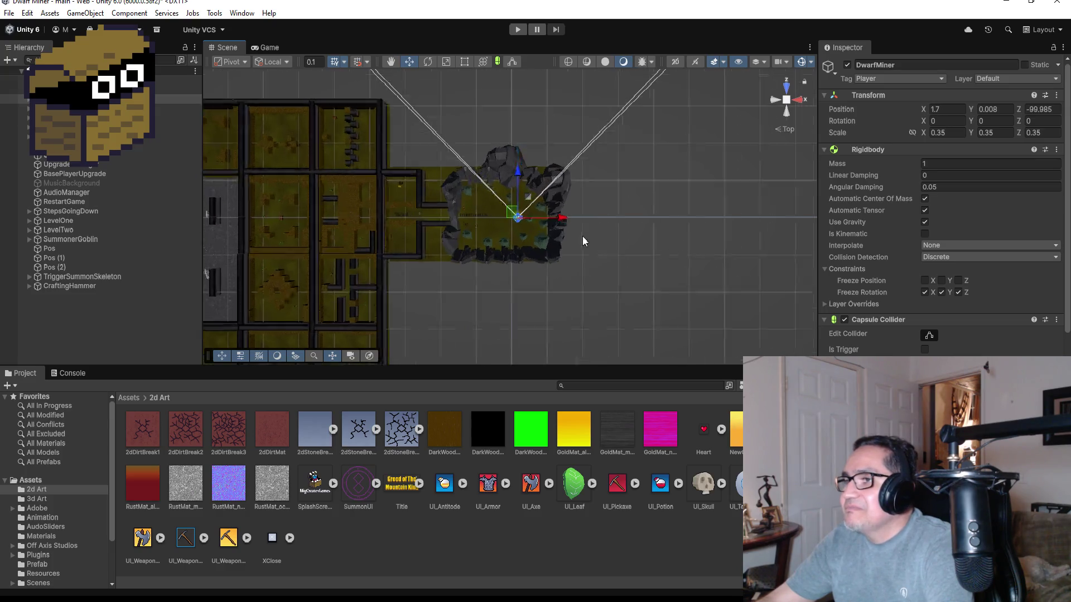
scroll(613, 231, "up", 5)
scroll(654, 229, "down", 3)
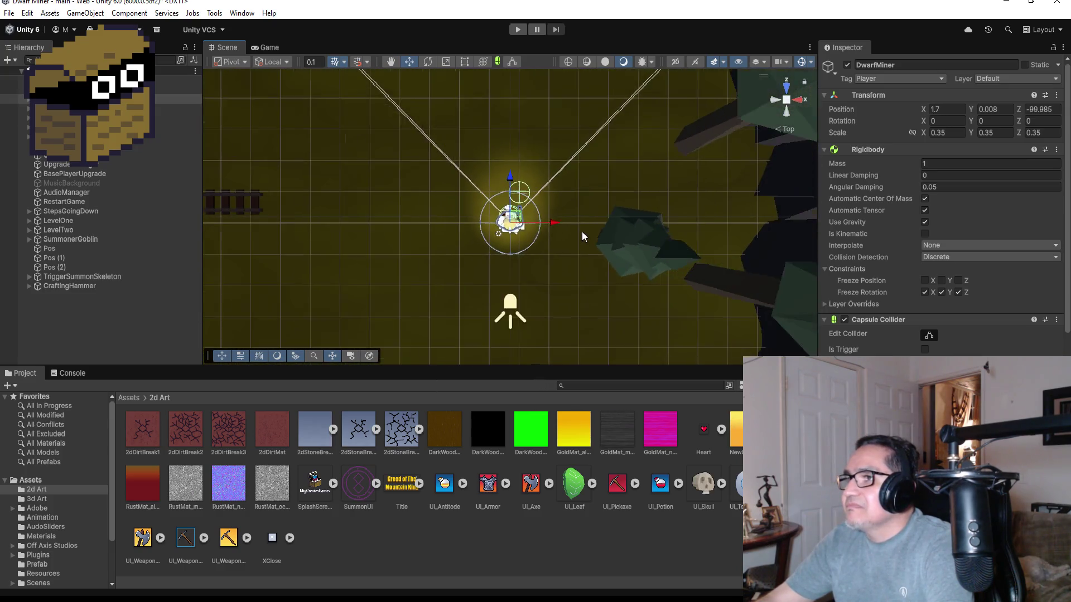
scroll(569, 226, "down", 2)
left_click_drag(555, 223, 544, 222)
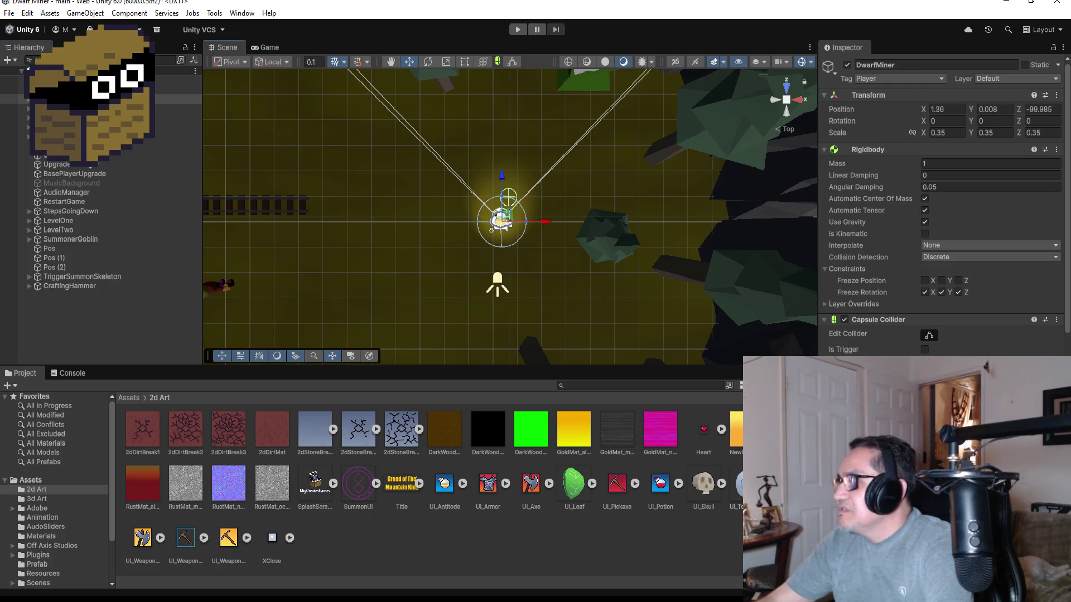
scroll(942, 207, "down", 10)
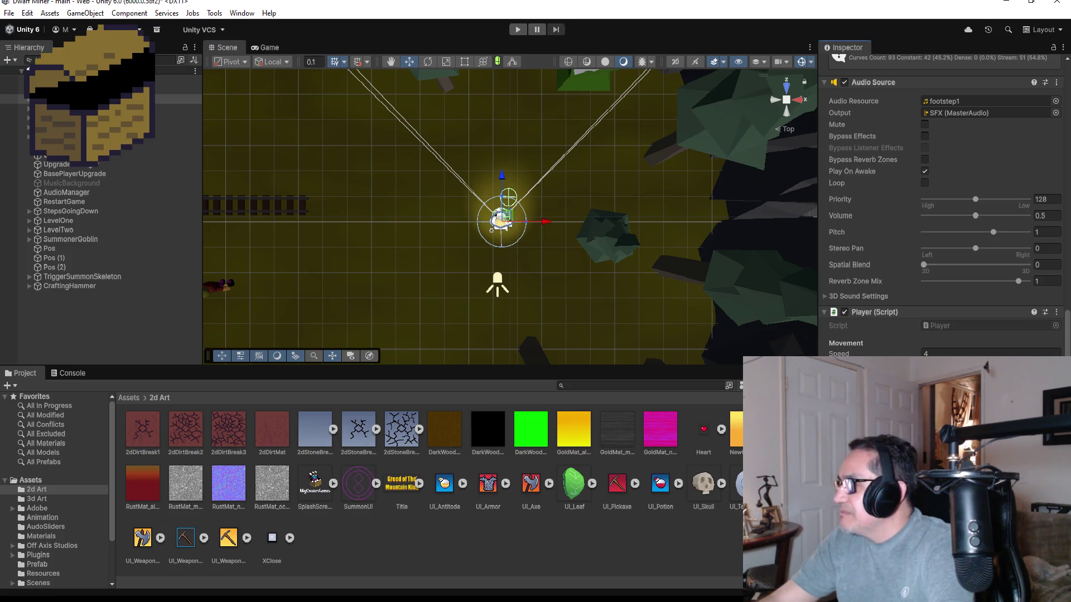
left_click(516, 31)
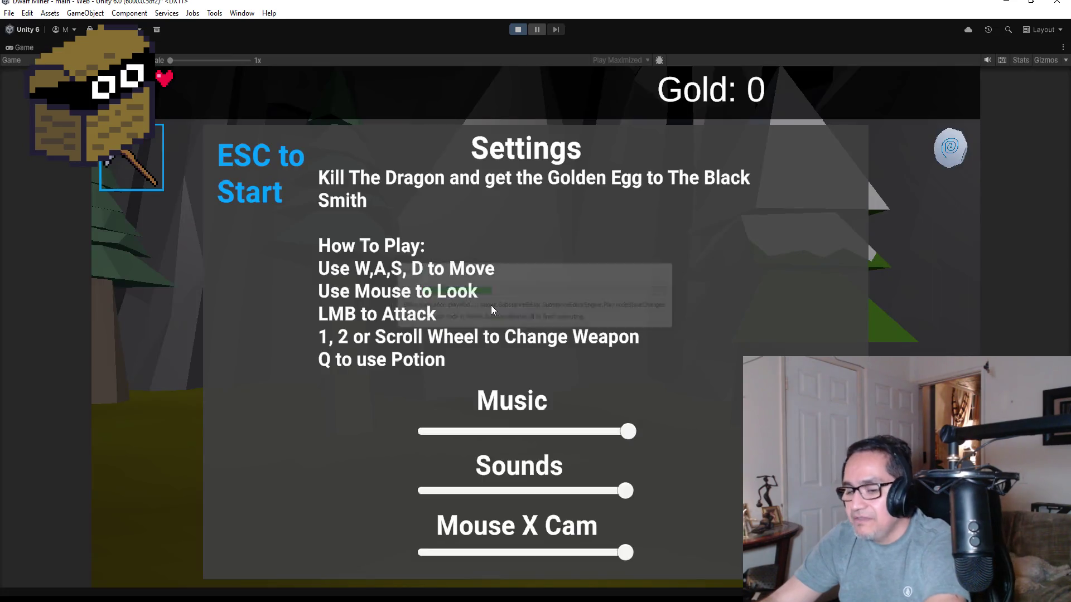
Start the game, stop and relaunch Play mode, then dismiss Settings at the brick corridor.
key("Escape")
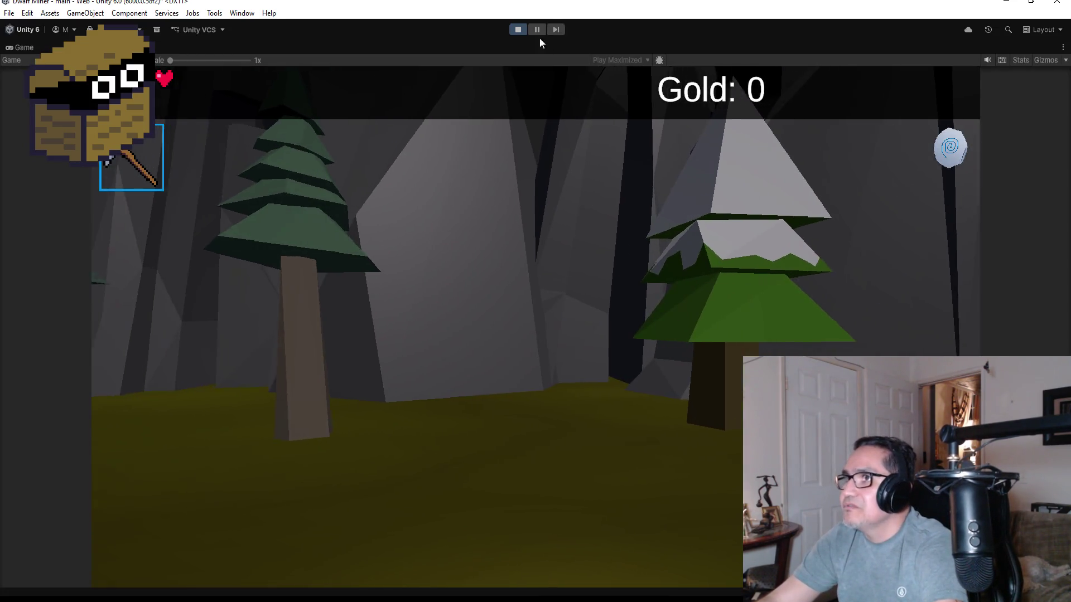
left_click(523, 31)
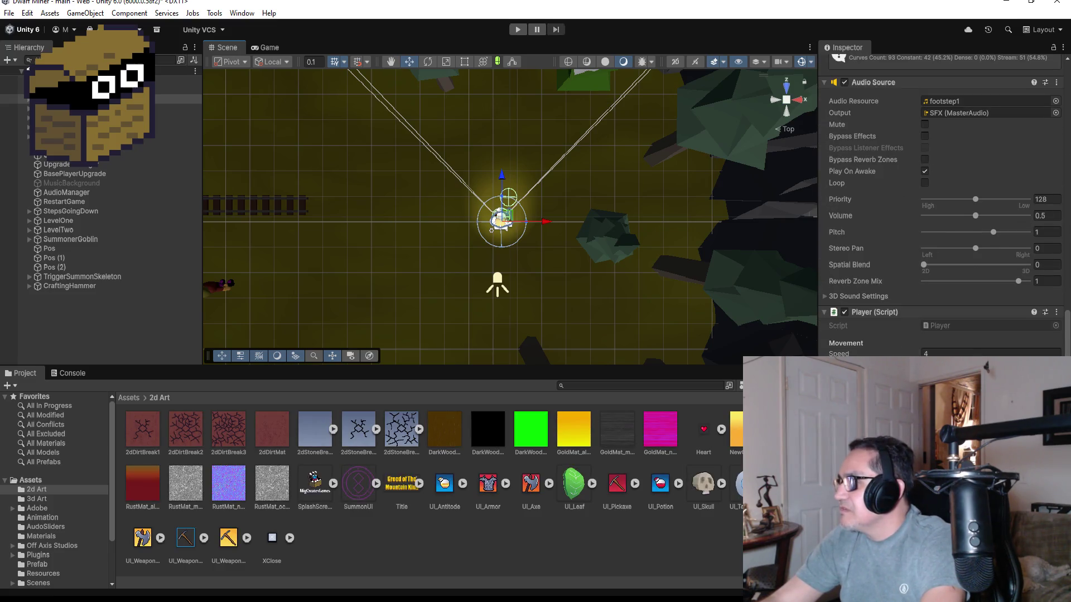
left_click(517, 31)
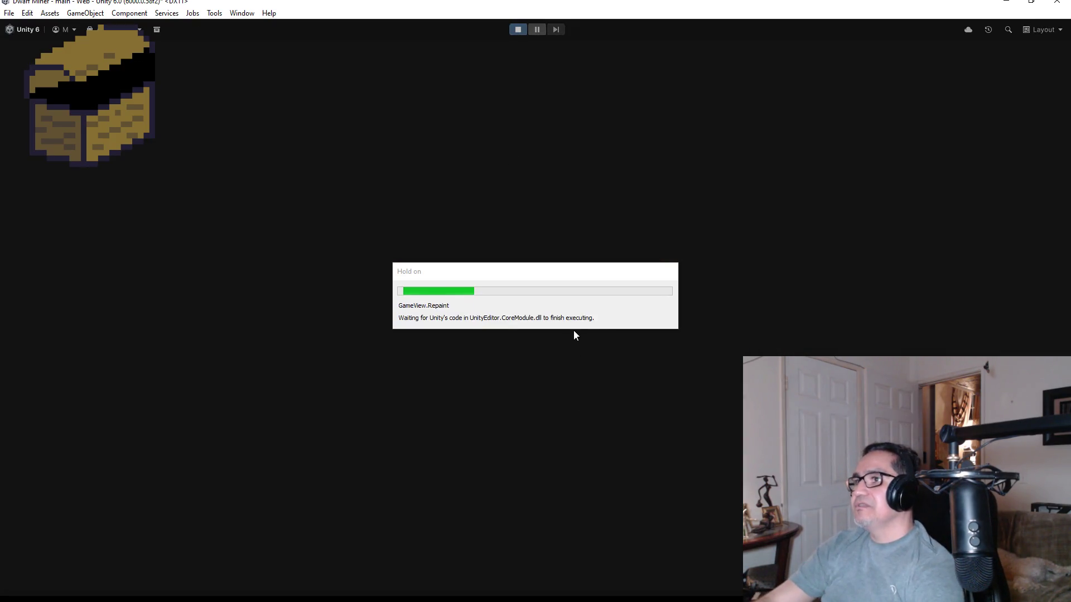
key("Escape")
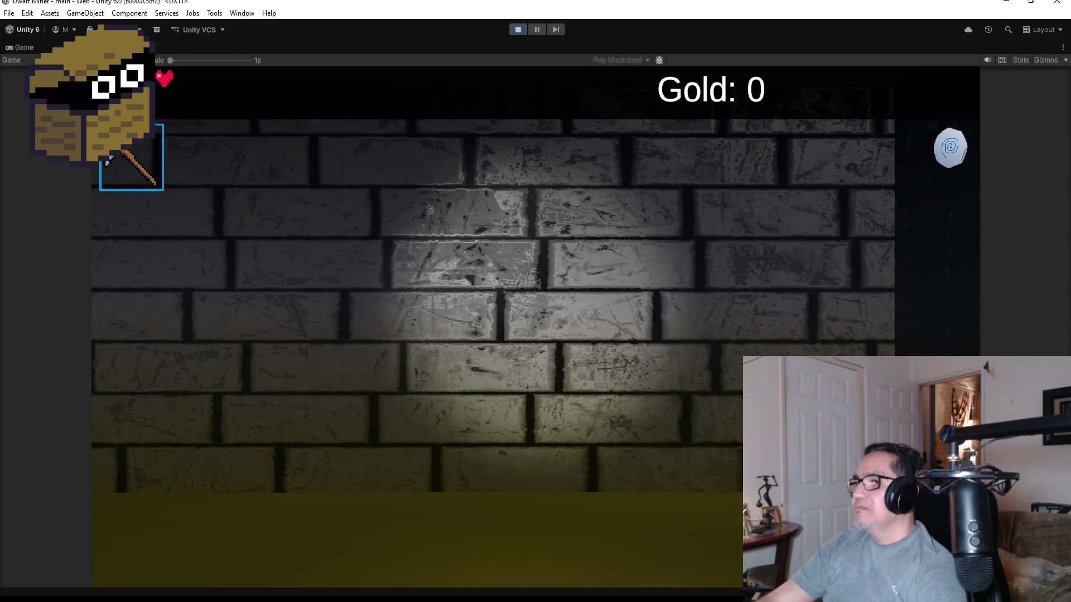
Equip the axe and strike down the two mushroom enemies.
scroll(536, 301, "down", 1)
key("w")
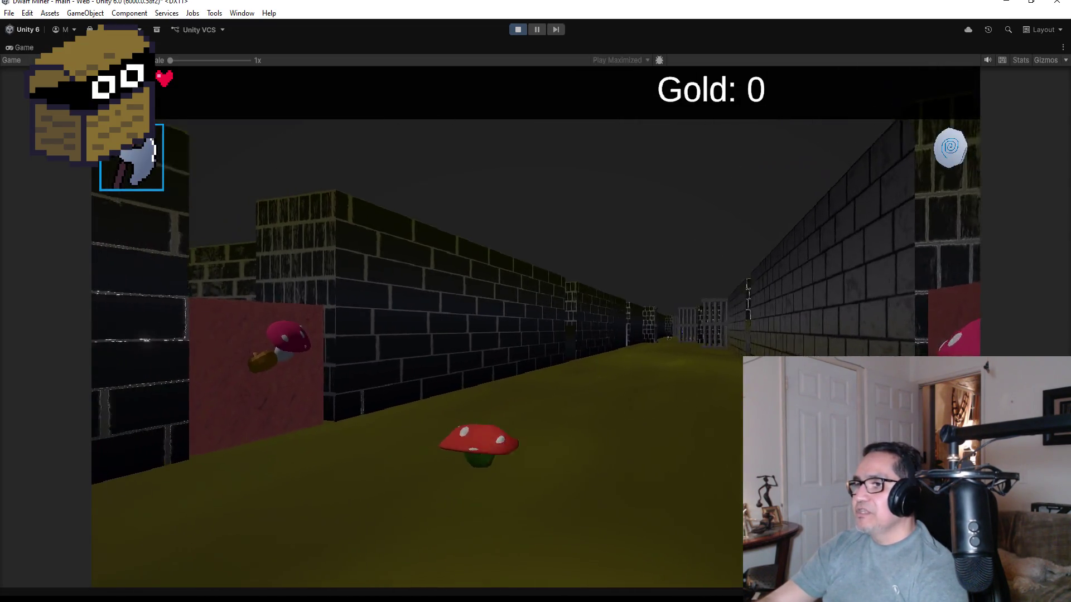
left_click(535, 301)
key("w")
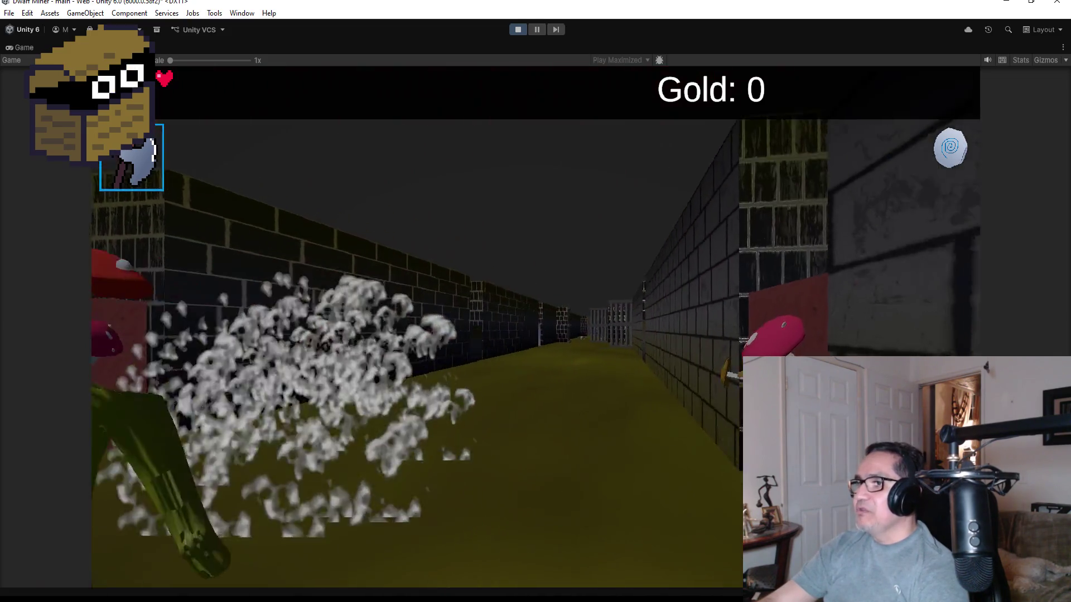
key("w")
left_click(535, 301)
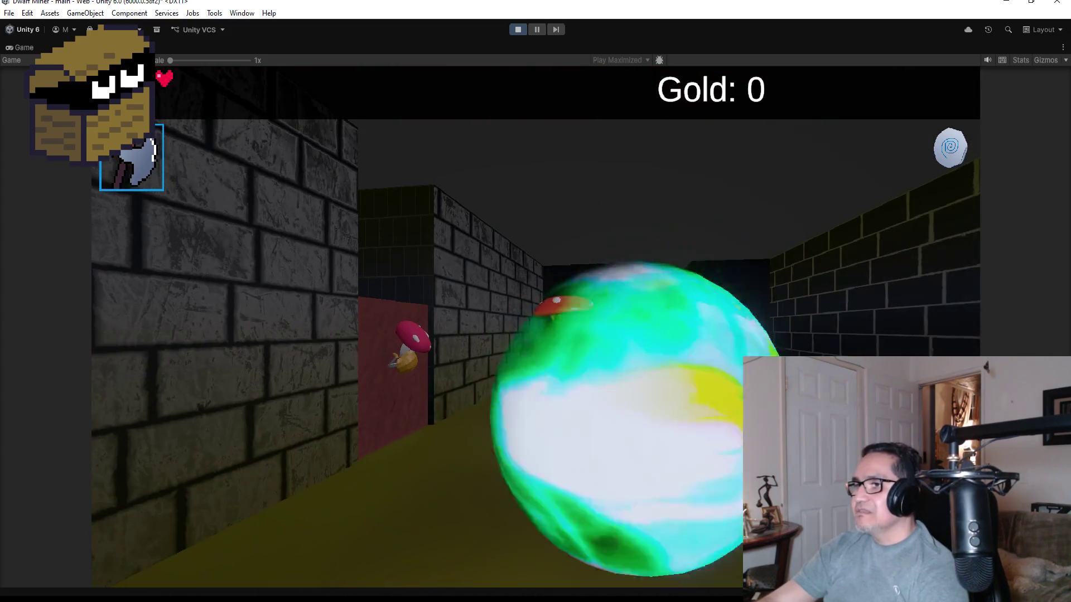
left_click(536, 301)
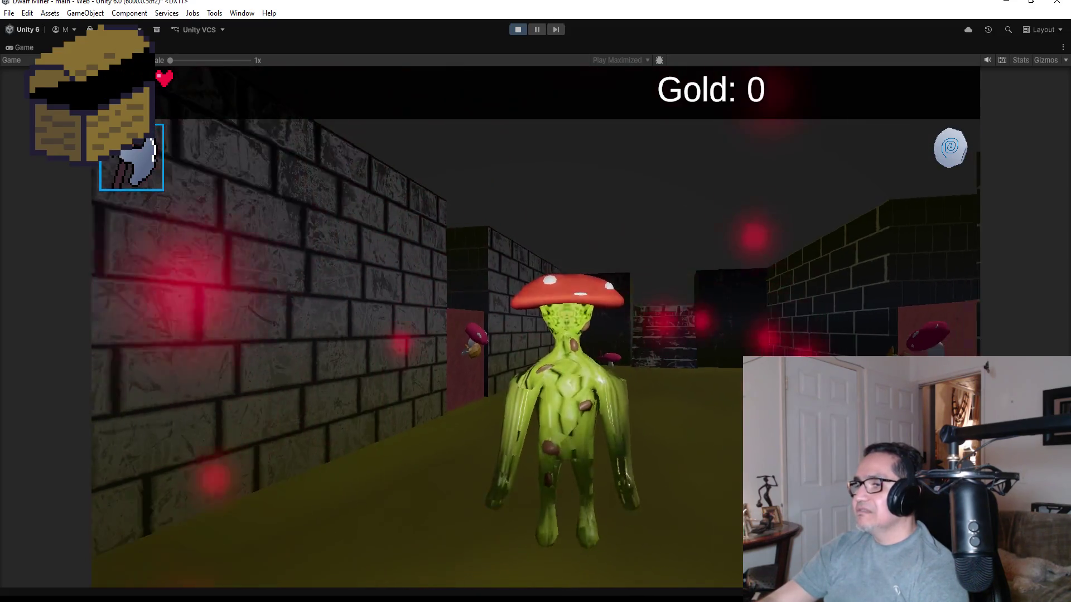
left_click(535, 301)
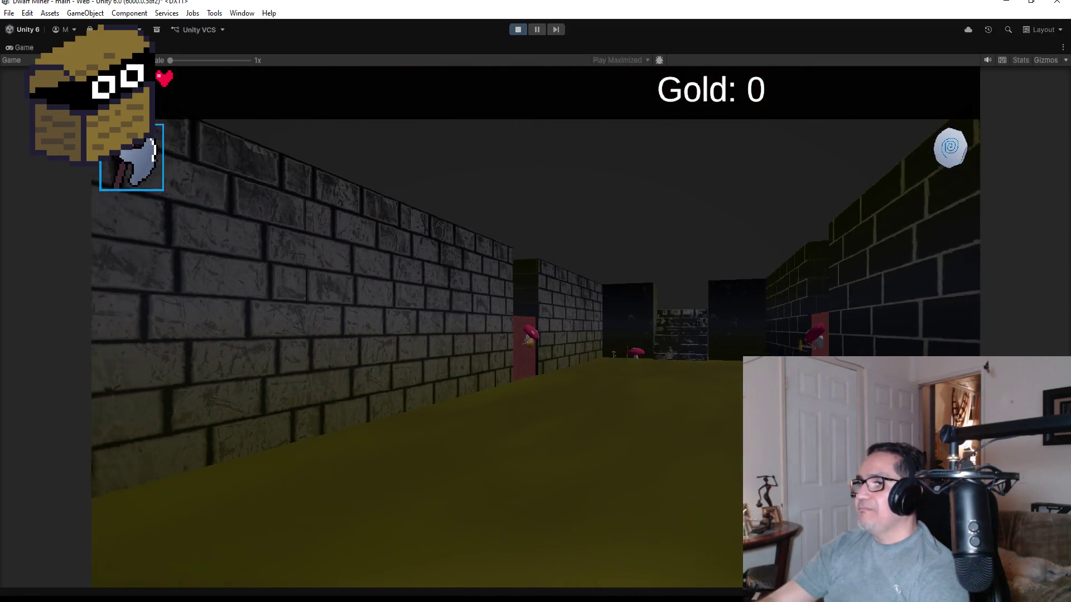
Walk further down the corridor toward the far barred gates.
key("w")
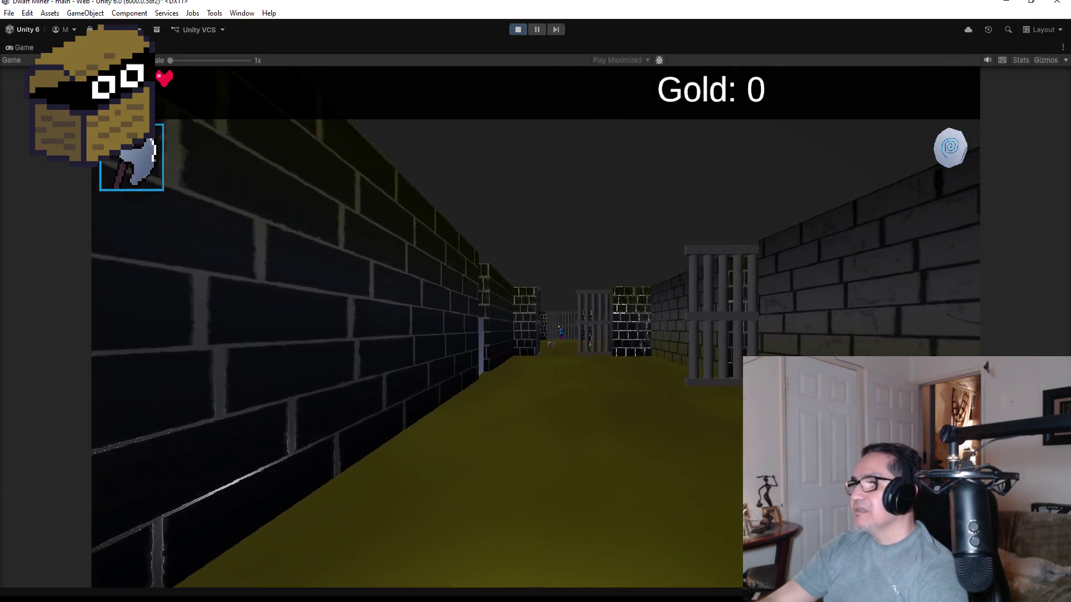
key("w")
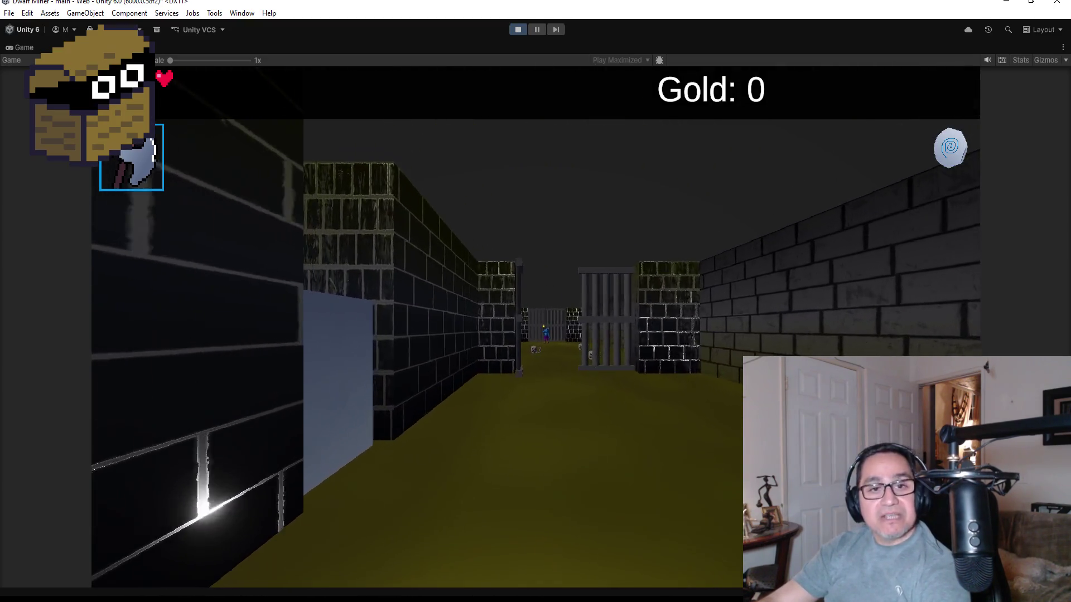
key("w")
key("w")
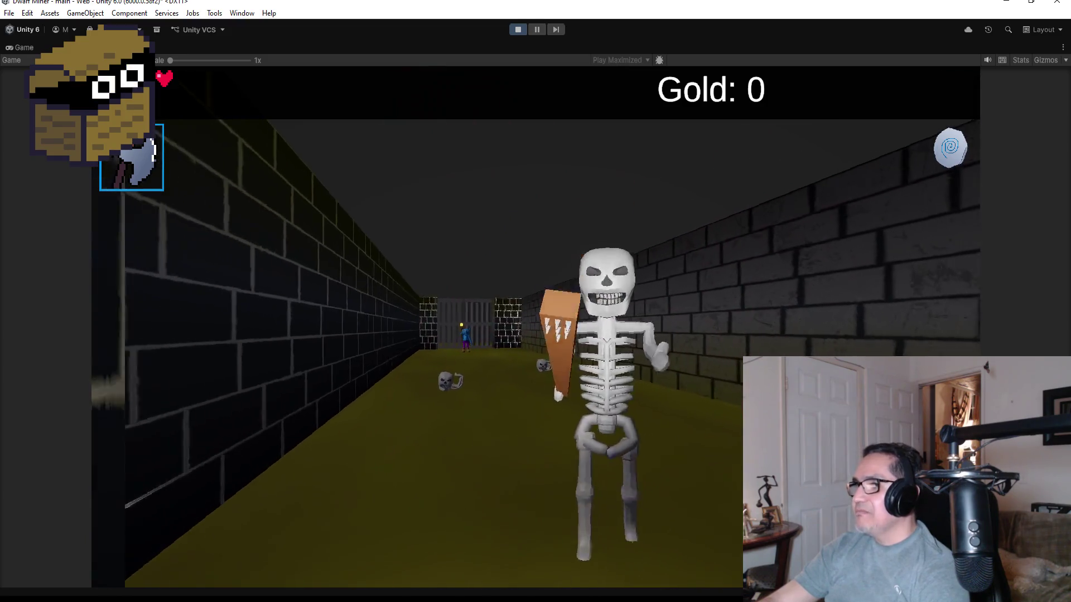
Go through the gate, fight the skeletons with the axe, then retreat back through it.
key("d")
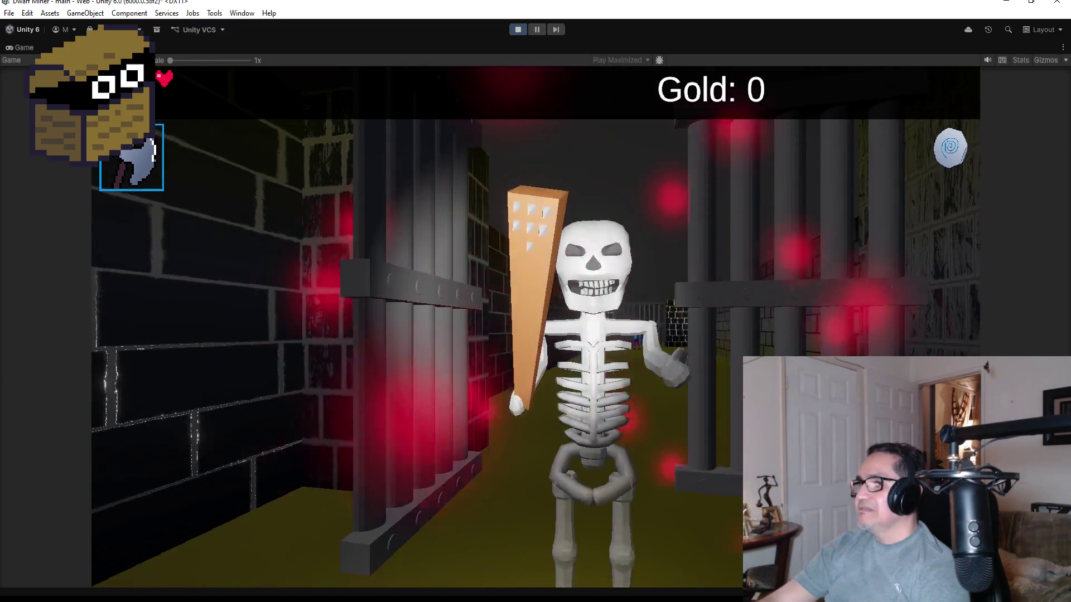
key("a")
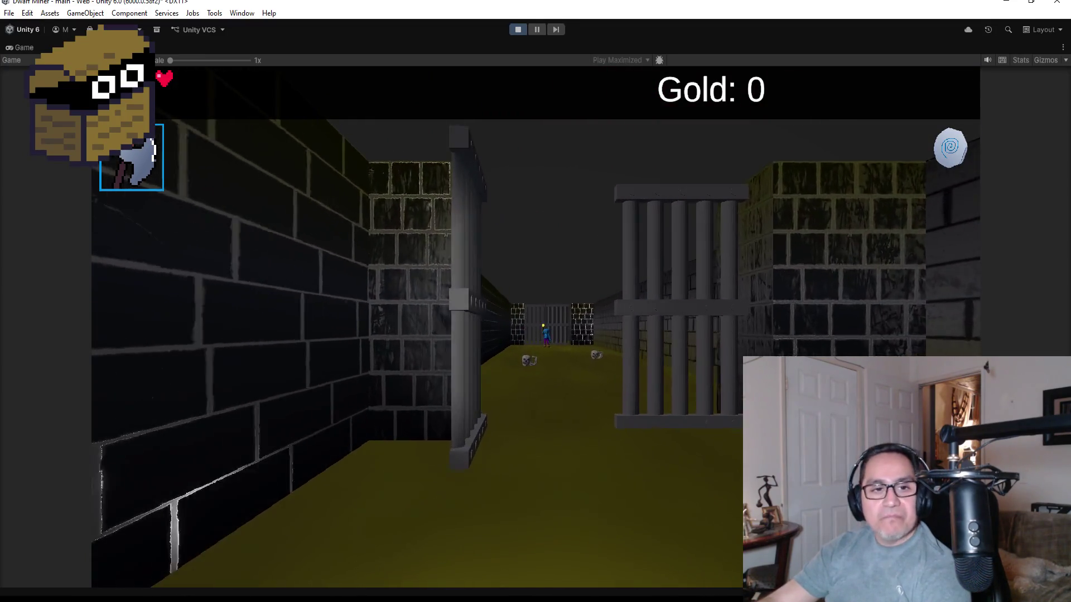
key("w")
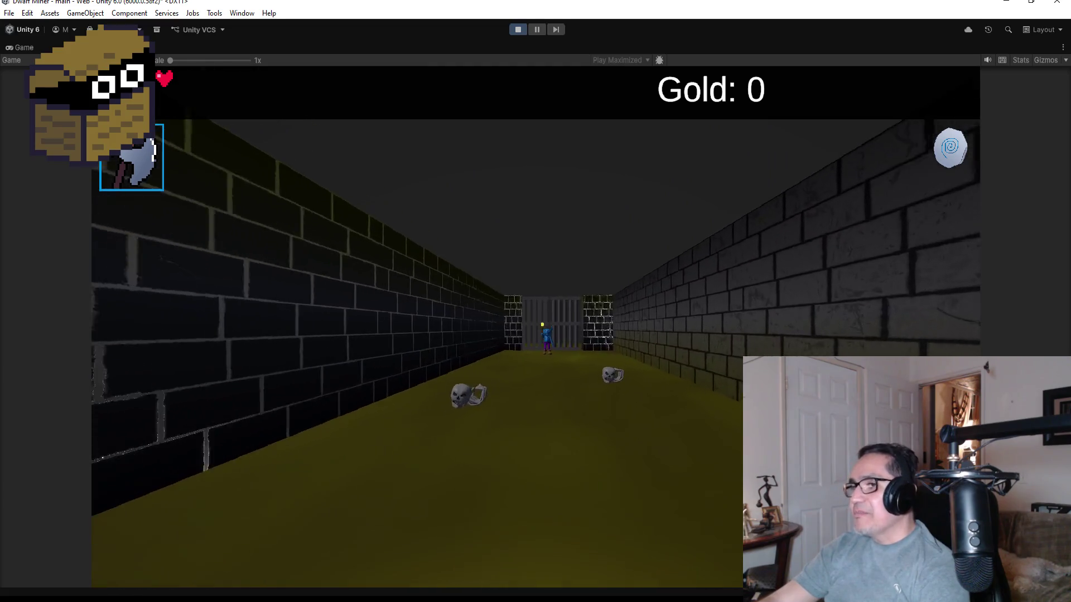
key("w")
key("d")
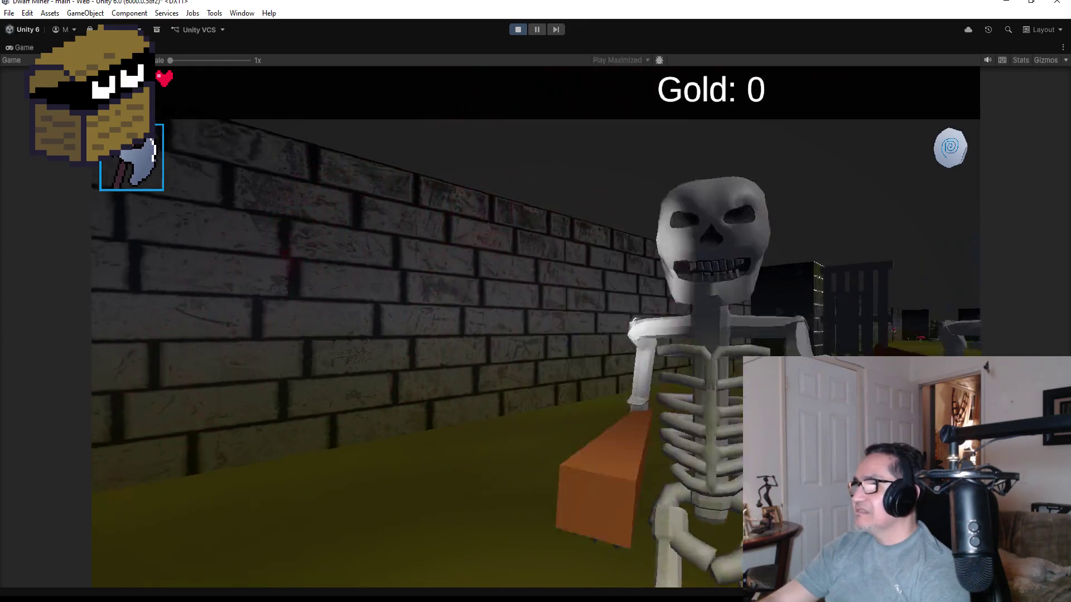
key("d")
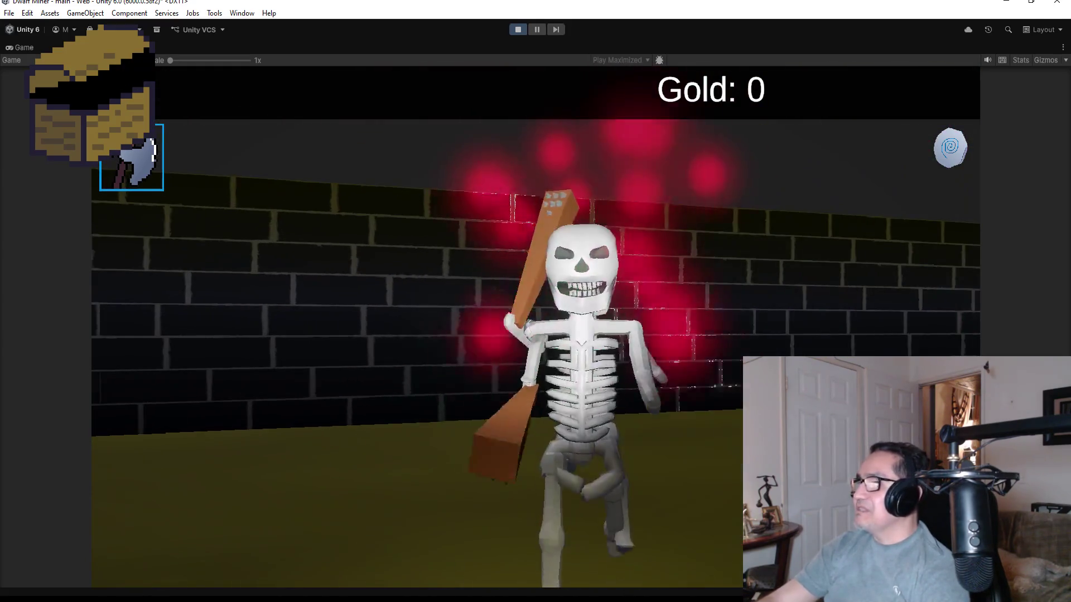
key("s")
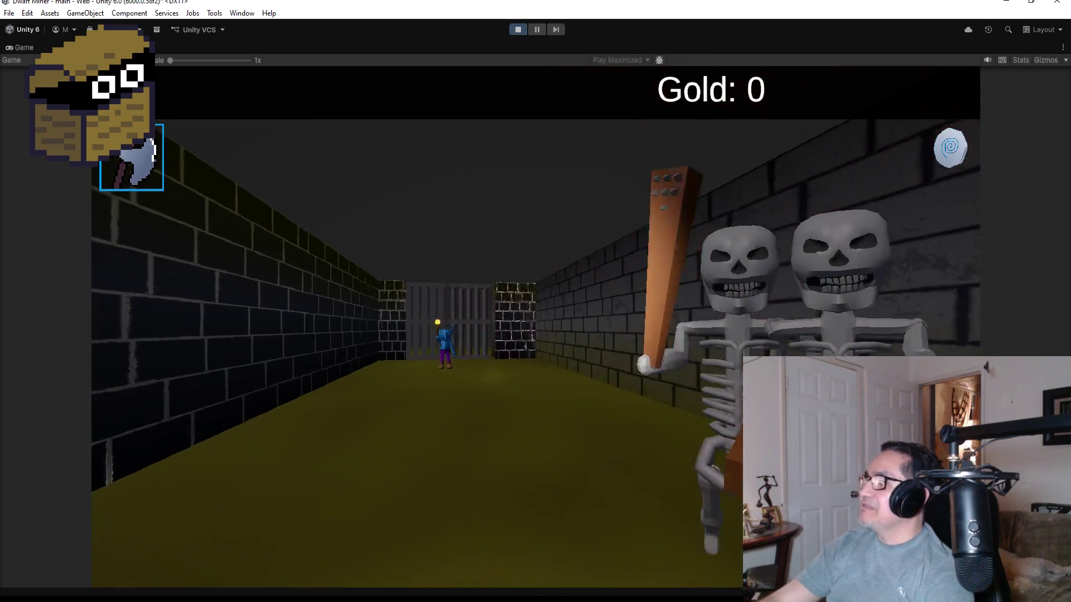
key("d")
key("d")
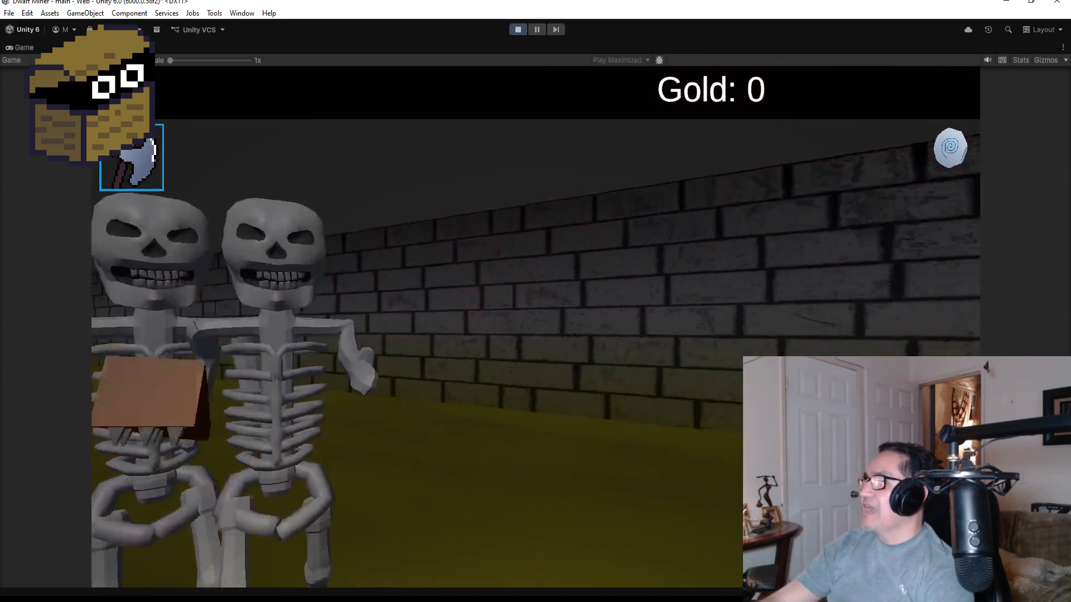
key("a")
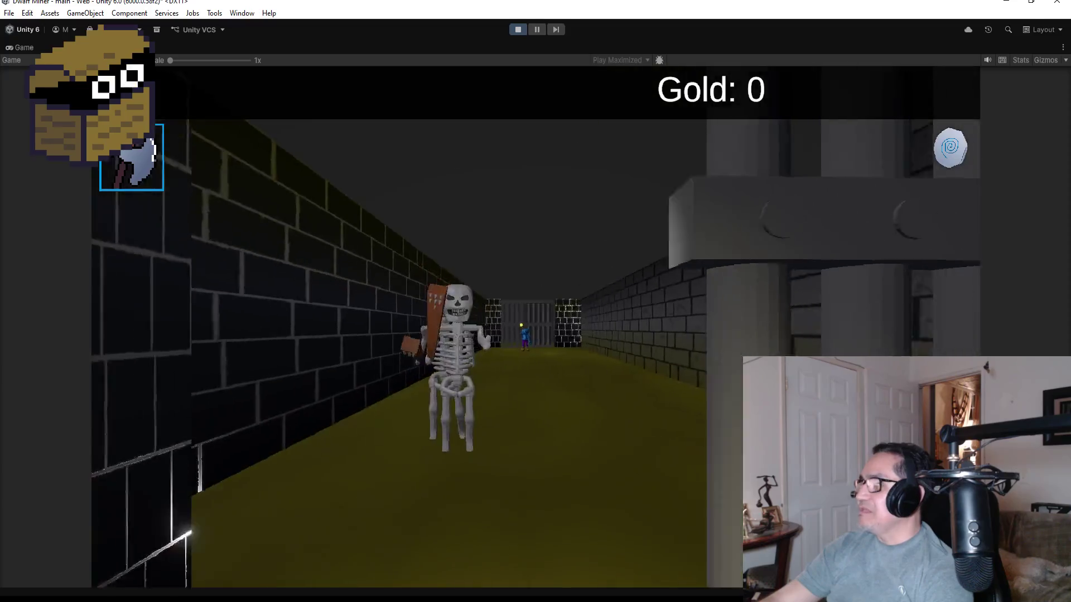
key("s")
key("s")
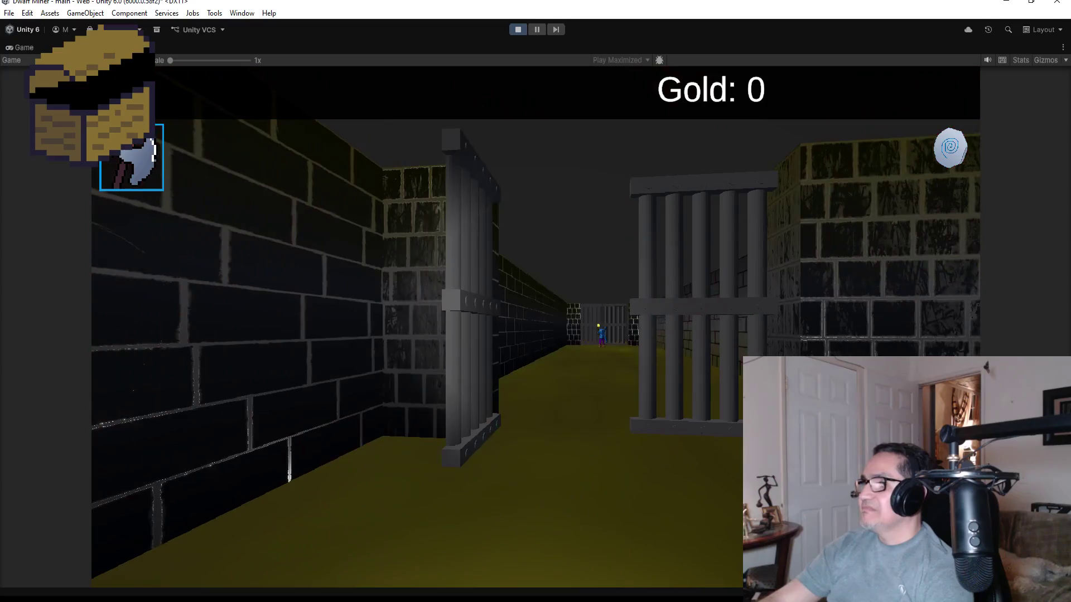
Walk the brick corridor toward the barred gate, then pause into Settings and exit Play mode.
key("w")
key("w")
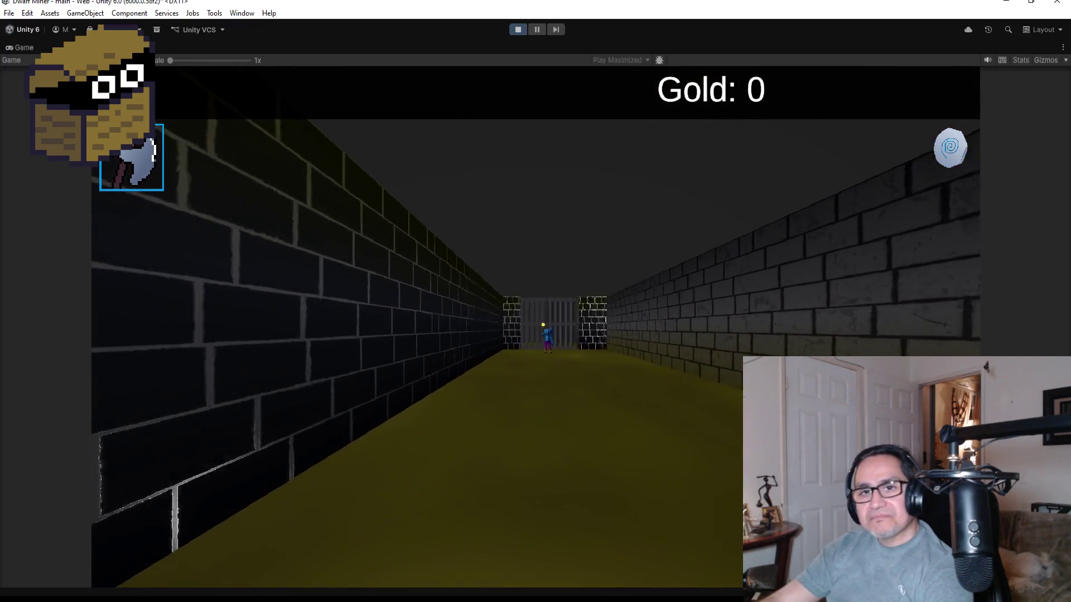
key("w")
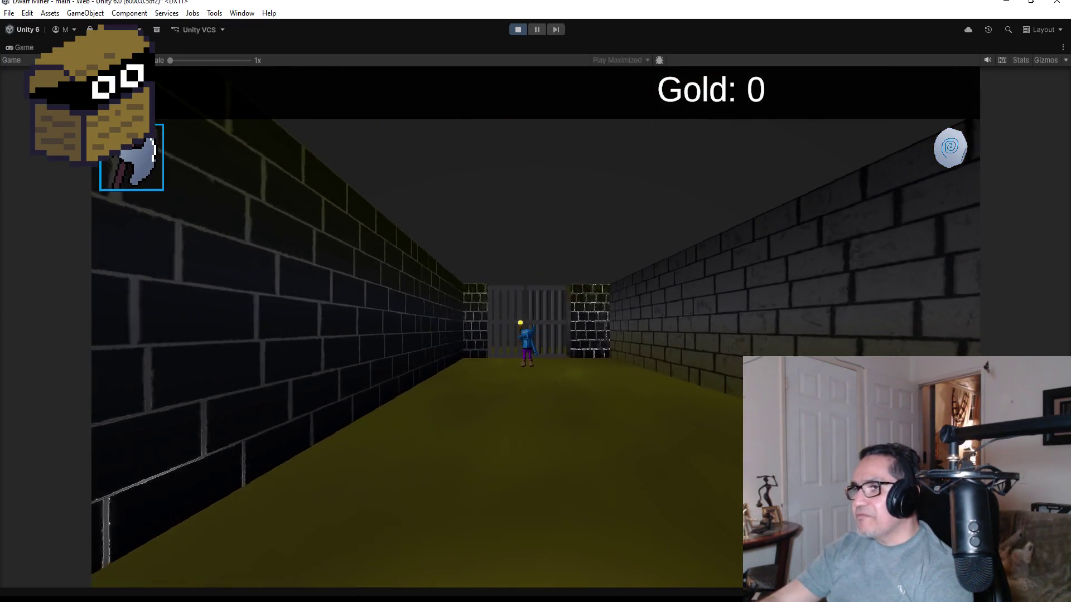
key("w")
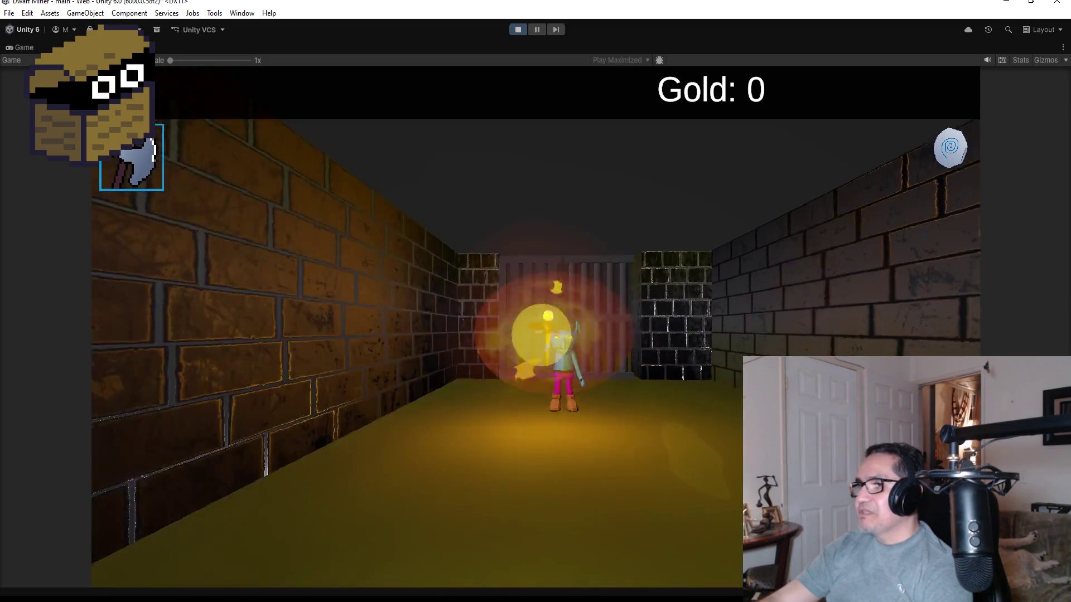
key("w")
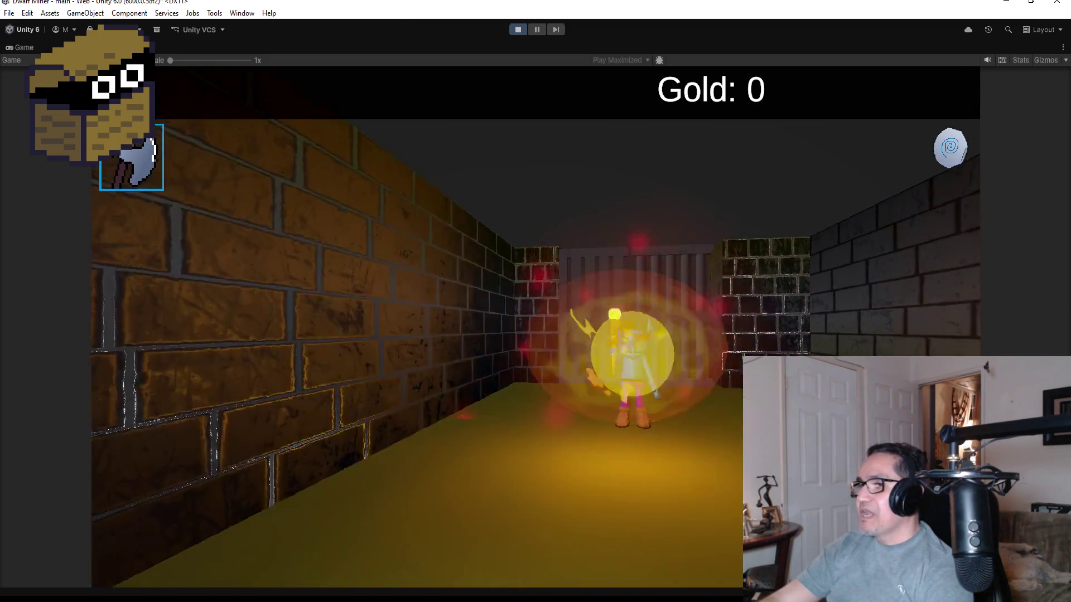
key("s")
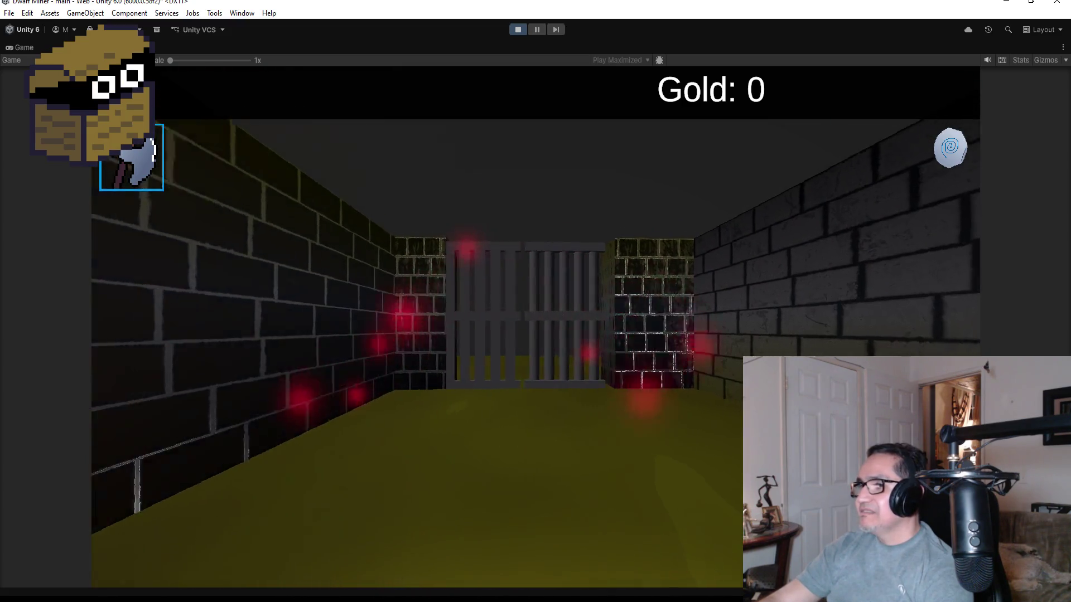
key("d")
key("a")
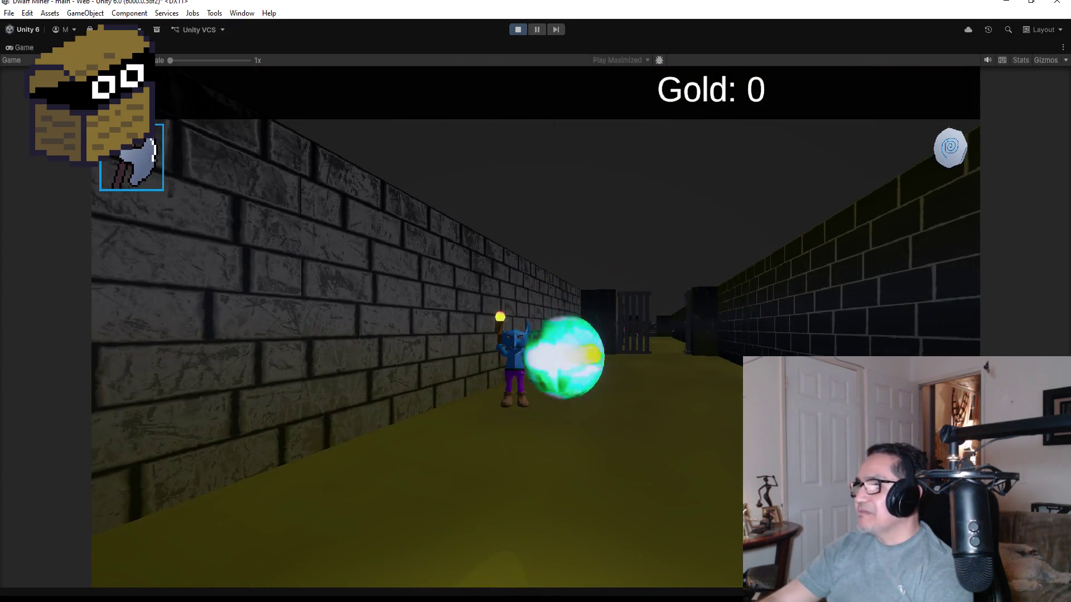
key("a")
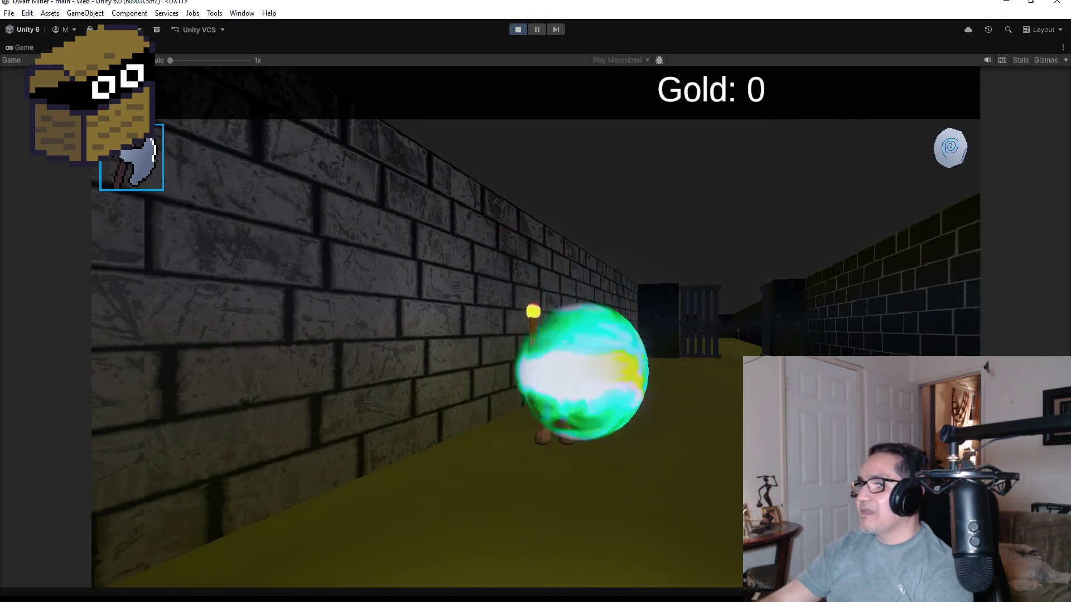
key("d")
key("Escape")
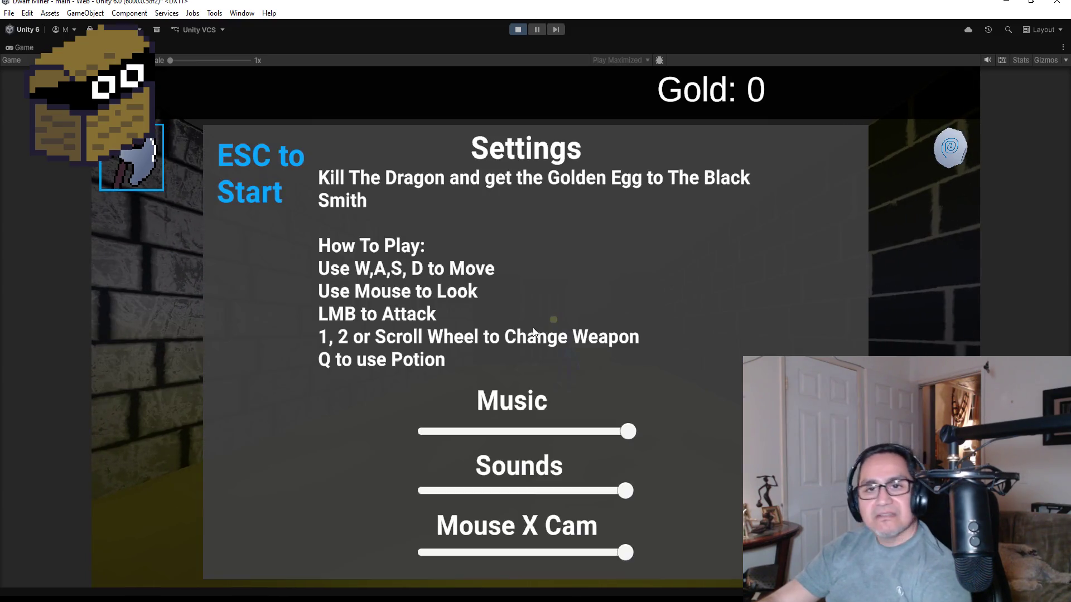
left_click(519, 29)
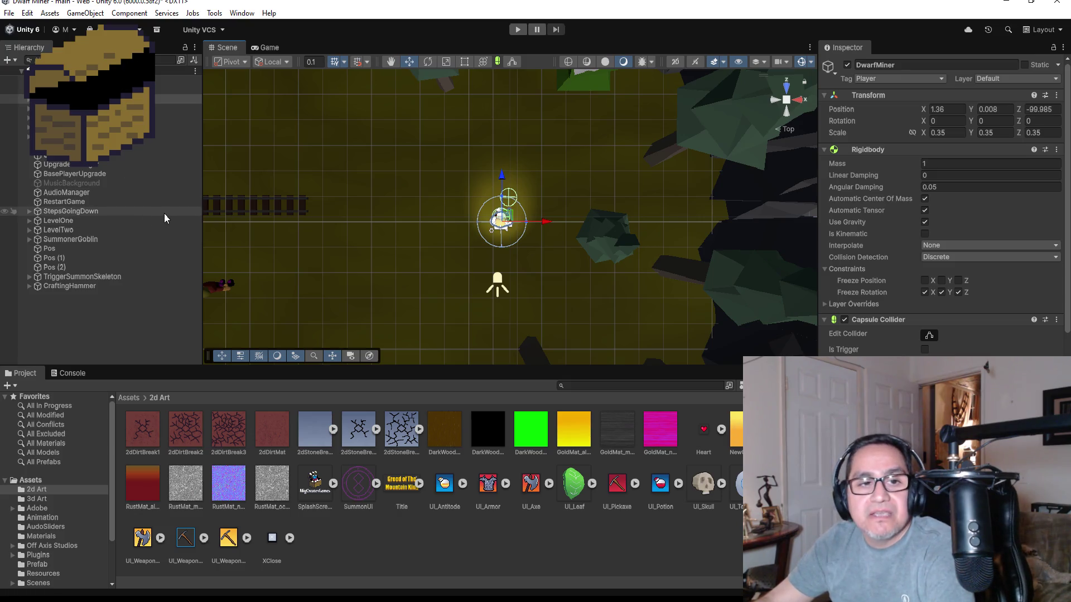
Glance at the File menu, then inspect TriggerSummonSkeleton, TeleportManager and UICanvas.
left_click(11, 13)
key("Escape")
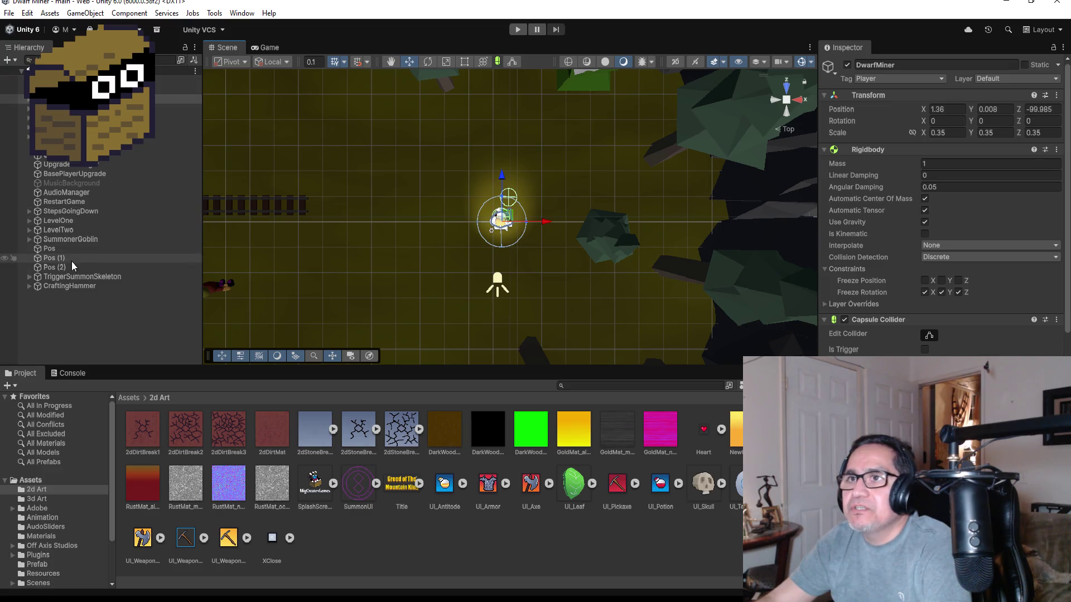
left_click(77, 278)
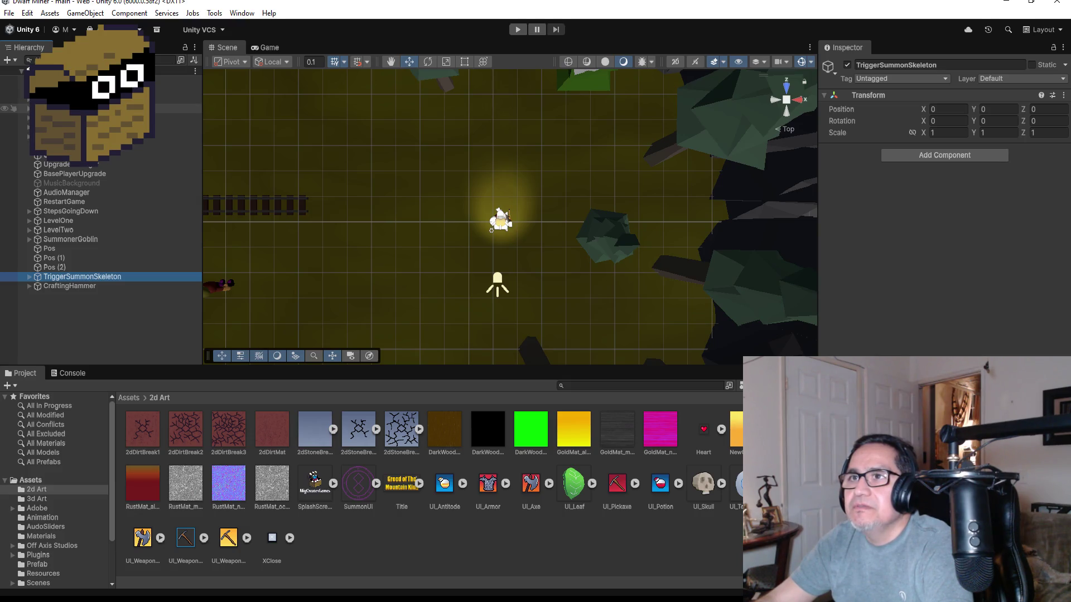
left_click(67, 109)
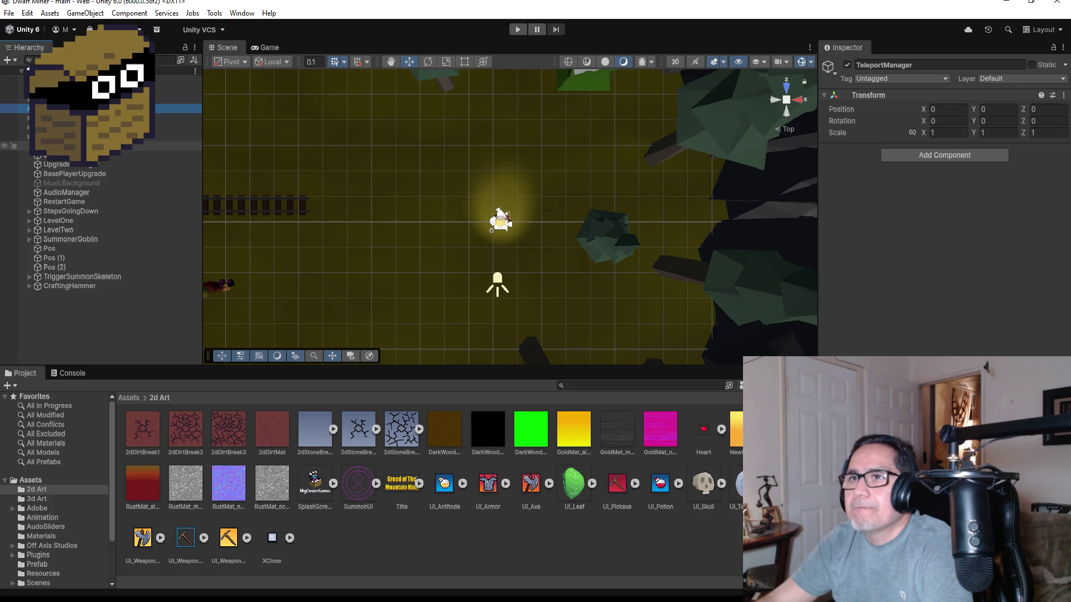
left_click(67, 136)
Expand UICanvas to its HUD images, select ImgTeleport with Maxtime 60, and start a playtest.
left_click(27, 137)
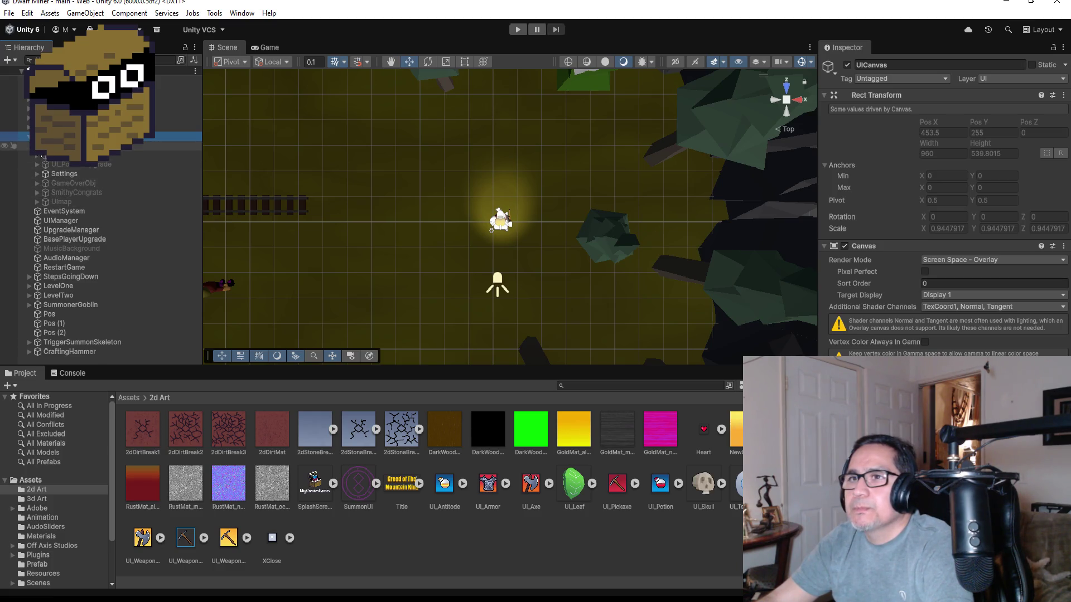
left_click(36, 154)
left_click(78, 230)
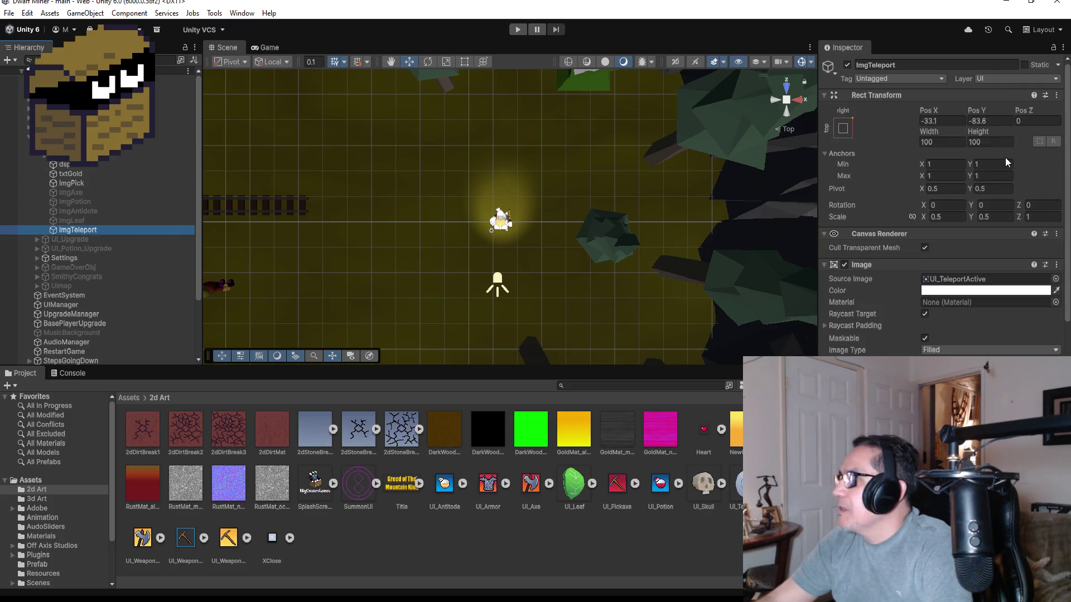
scroll(1010, 349, "down", 10)
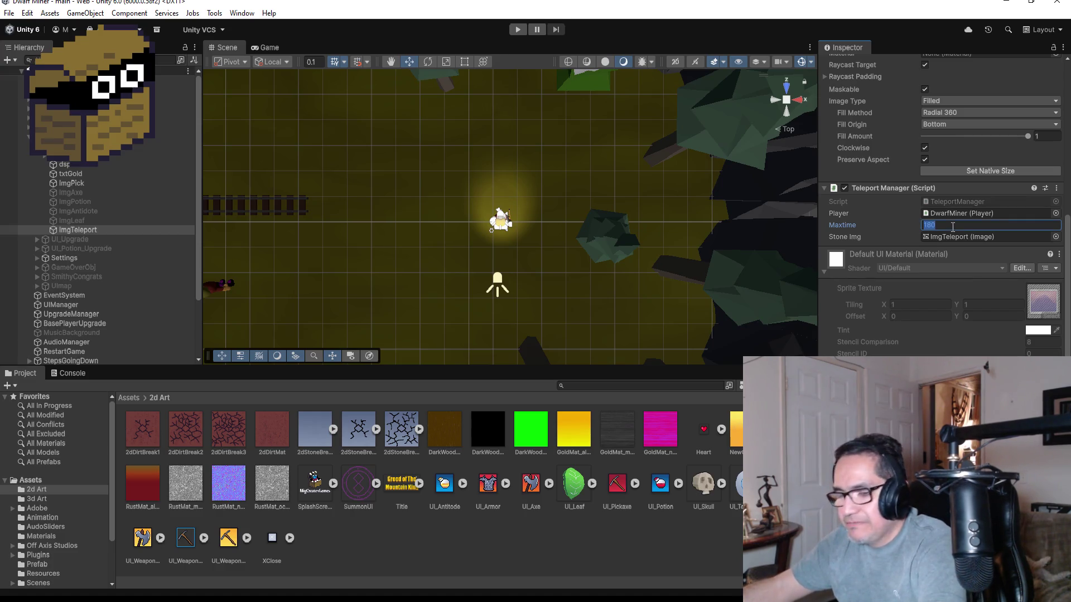
left_click(514, 29)
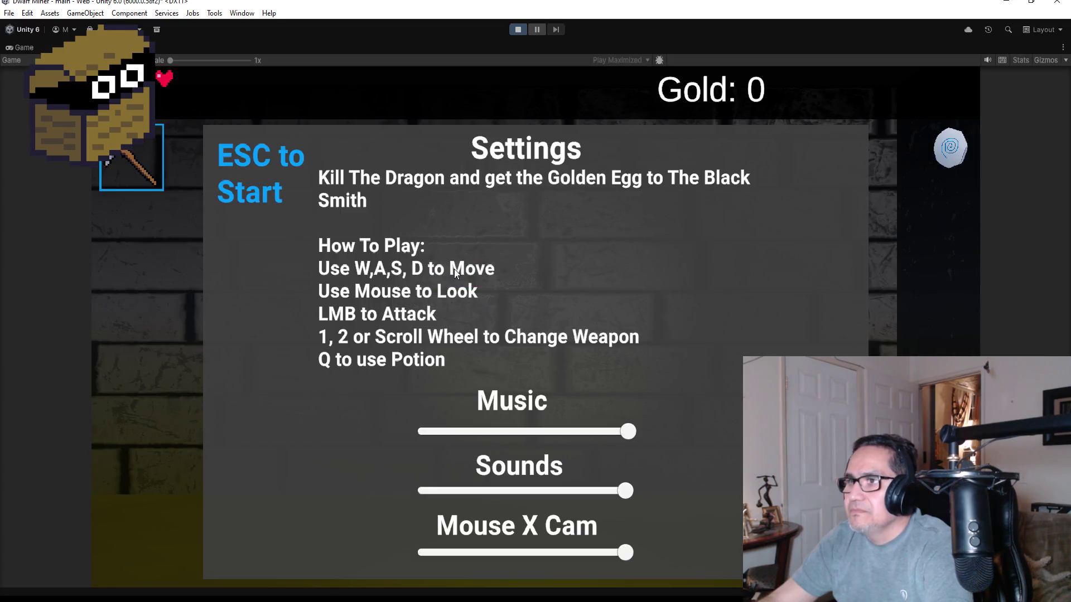
Playtest by walking the corridor, teleporting to the mine entrance and opening the alchemist's potion shop.
key("Escape")
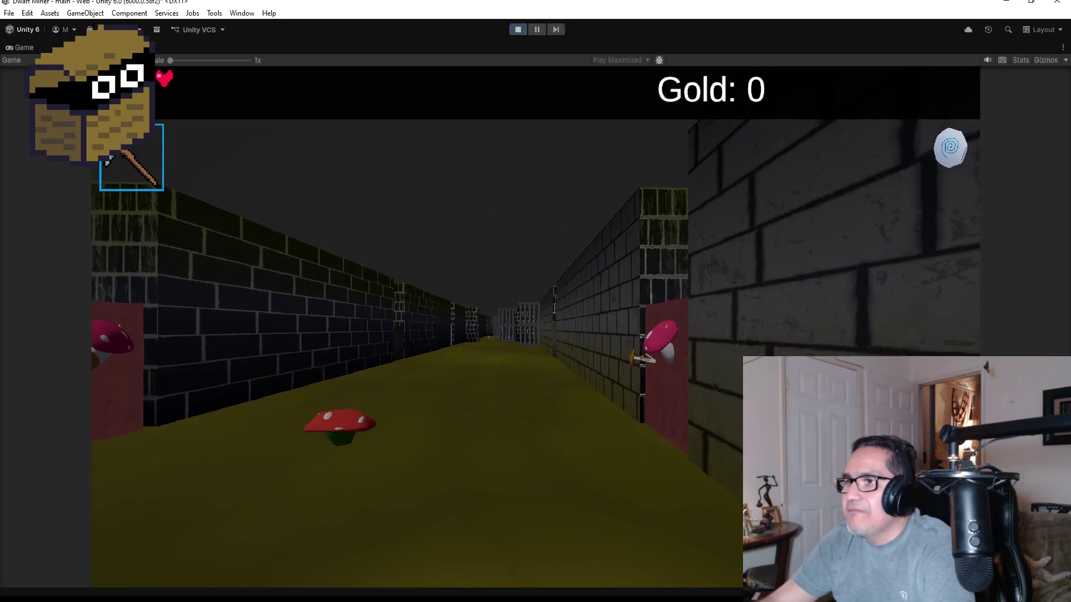
key("w")
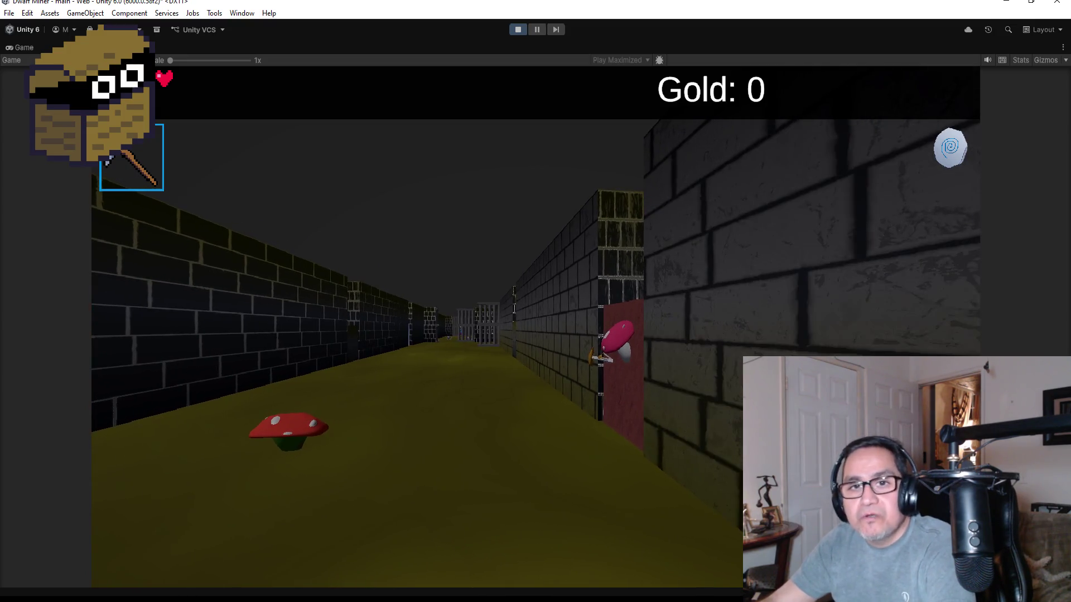
key("a")
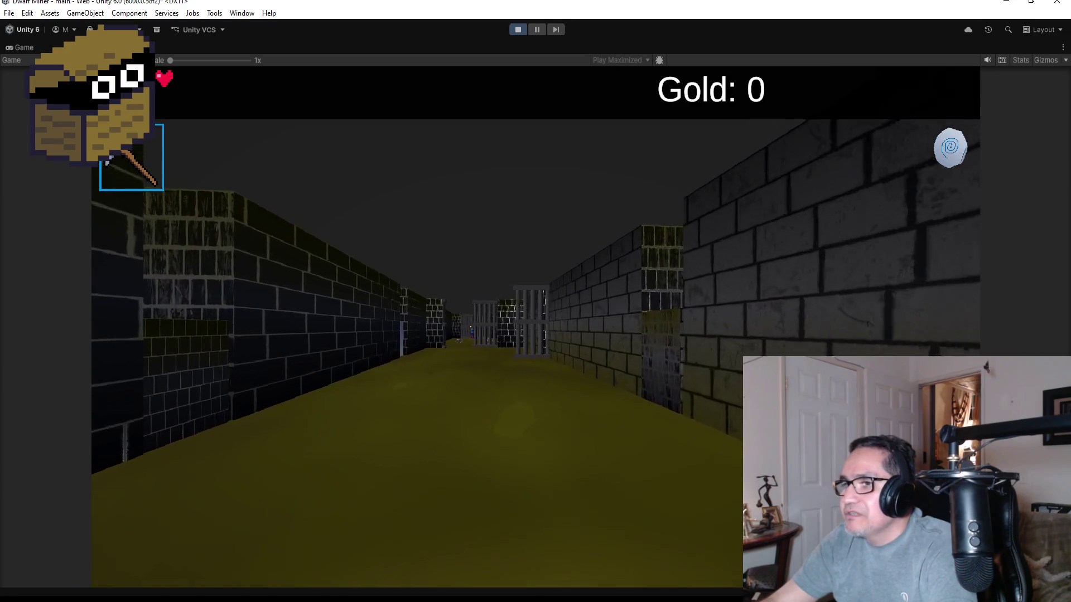
left_click(950, 162)
key("a")
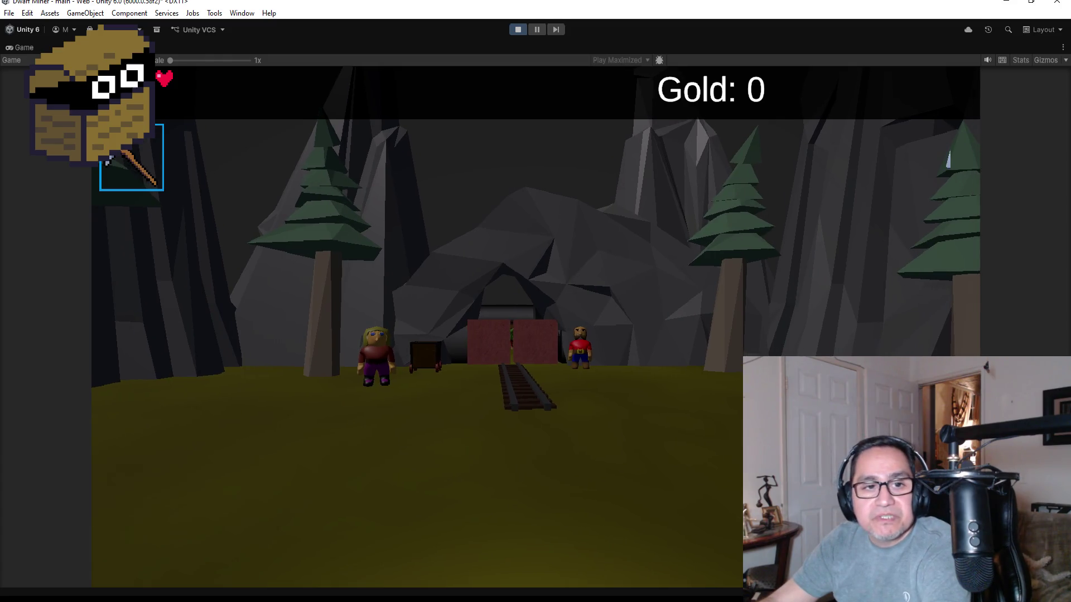
key("a")
key("w")
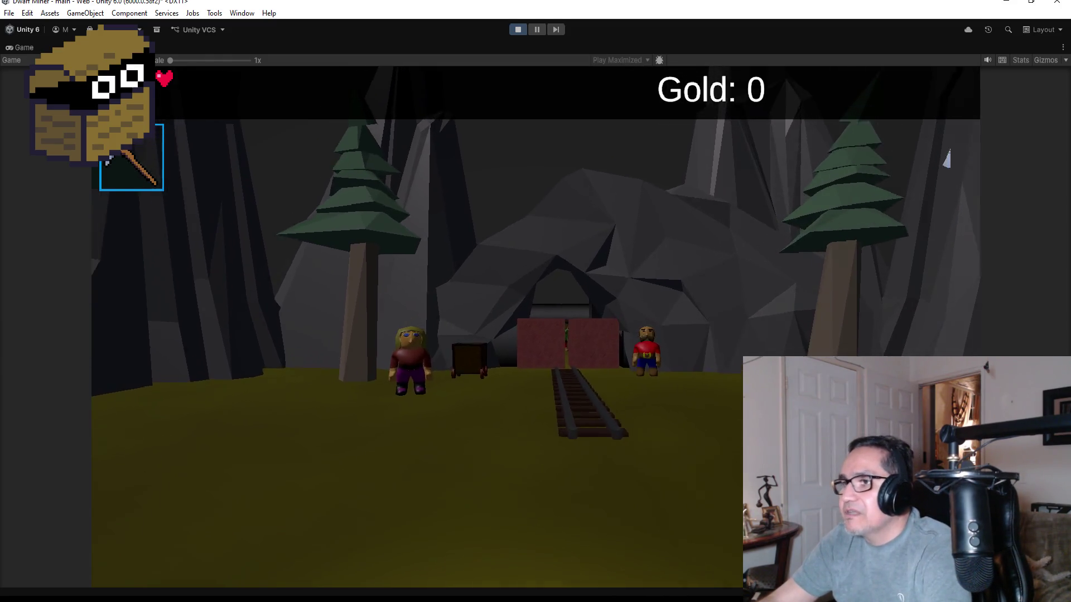
key("w")
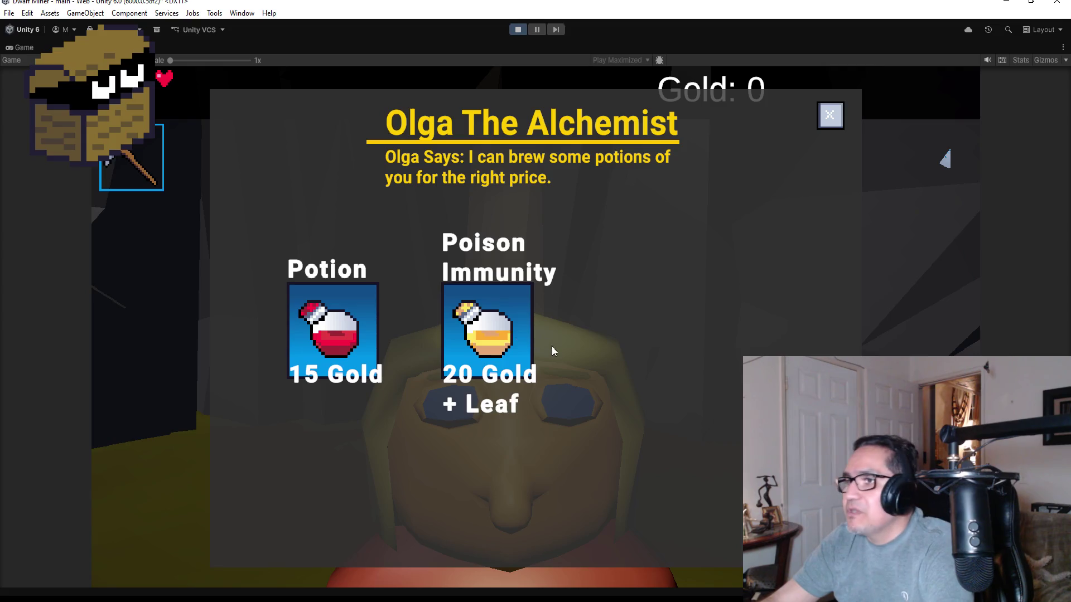
Close the potion shop, open the in-game settings panel and exit Play mode.
left_click(831, 116)
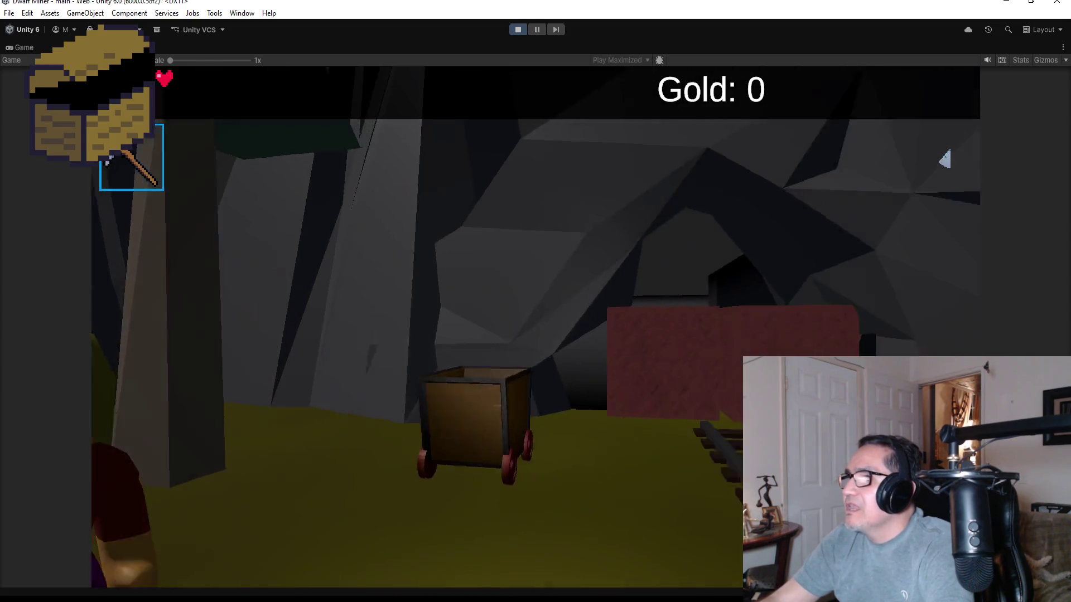
key("Escape")
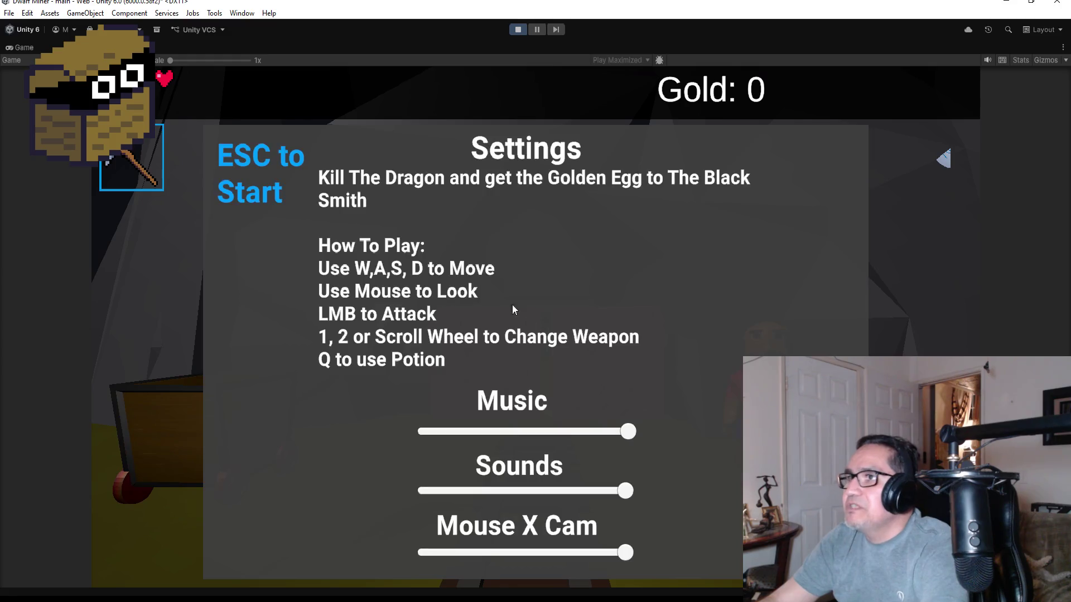
left_click(516, 30)
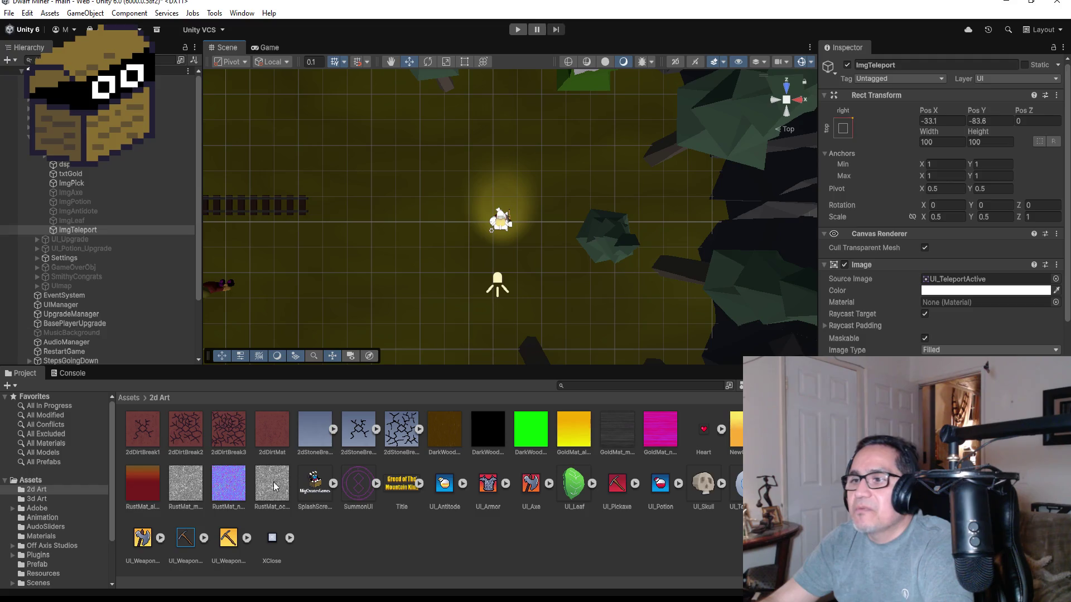
Open Assets > Prefab, then frame the CraftingHammer in the Scene view and orbit around it.
left_click(130, 399)
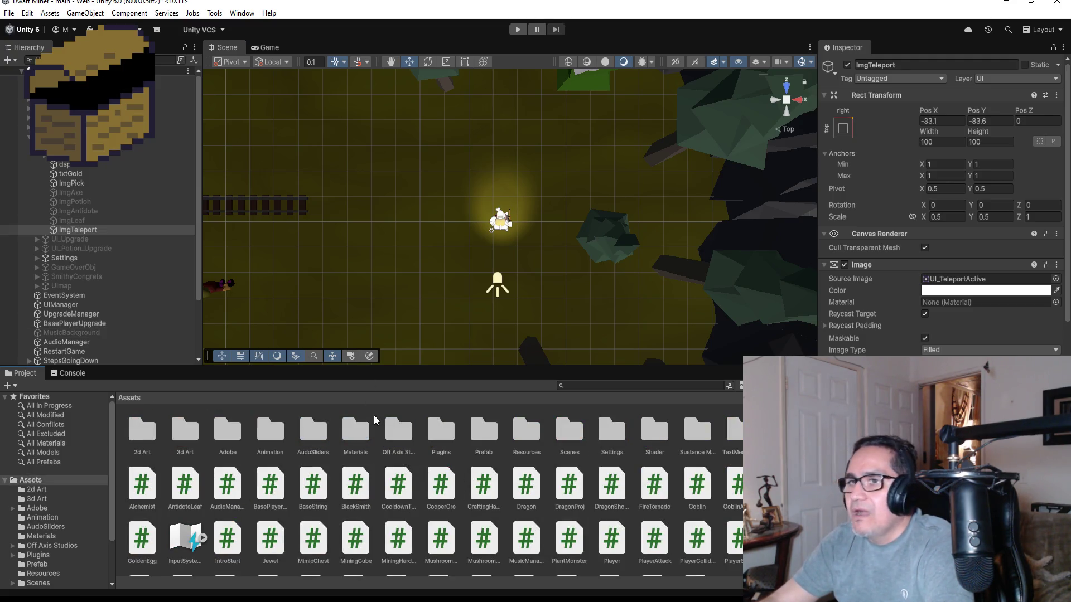
double_click(493, 436)
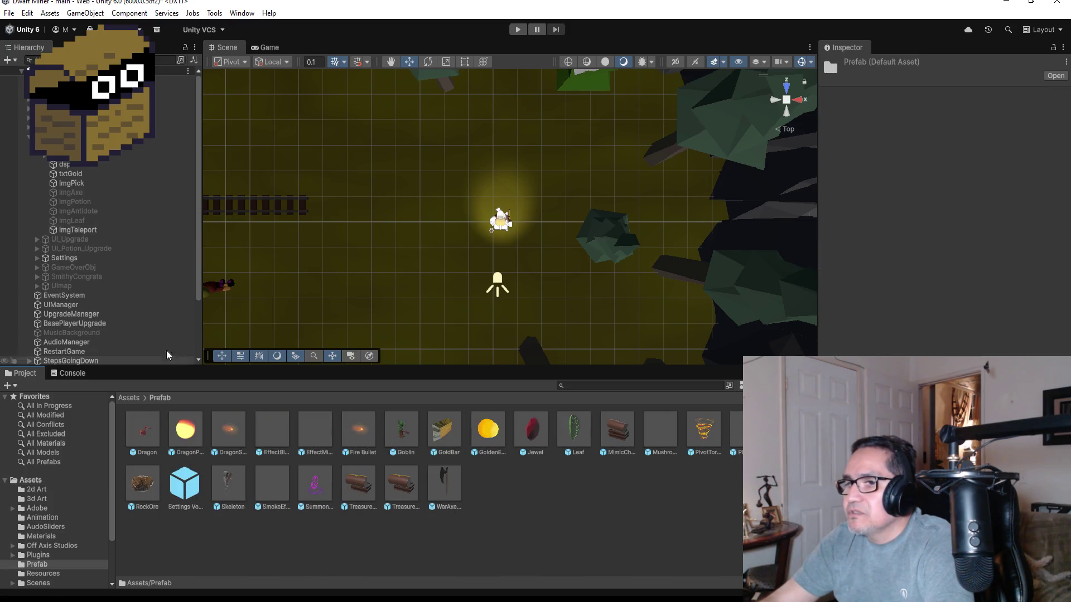
left_click(28, 137)
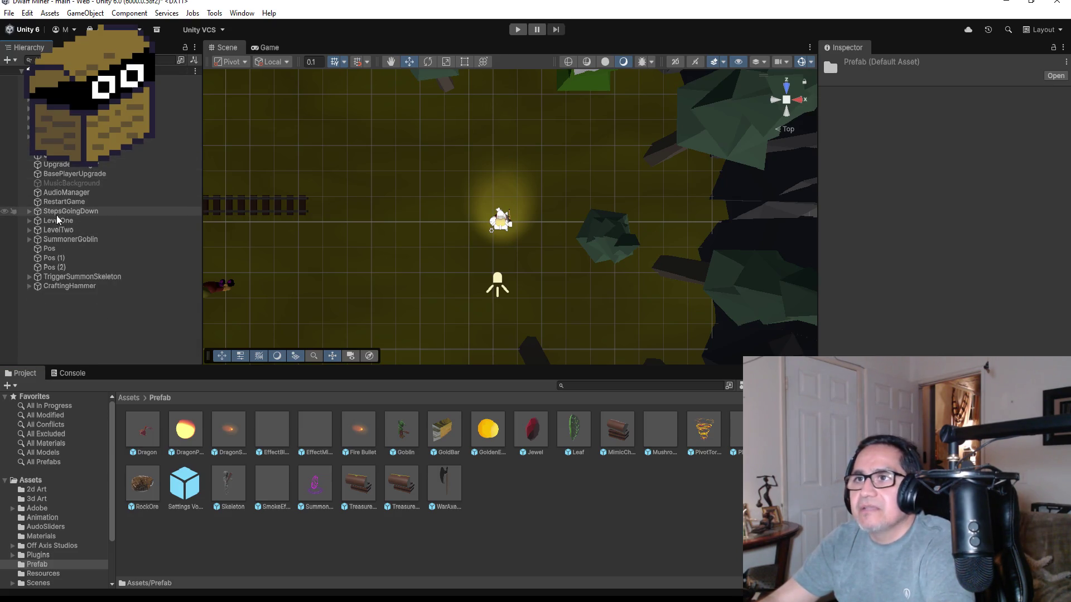
left_click(63, 286)
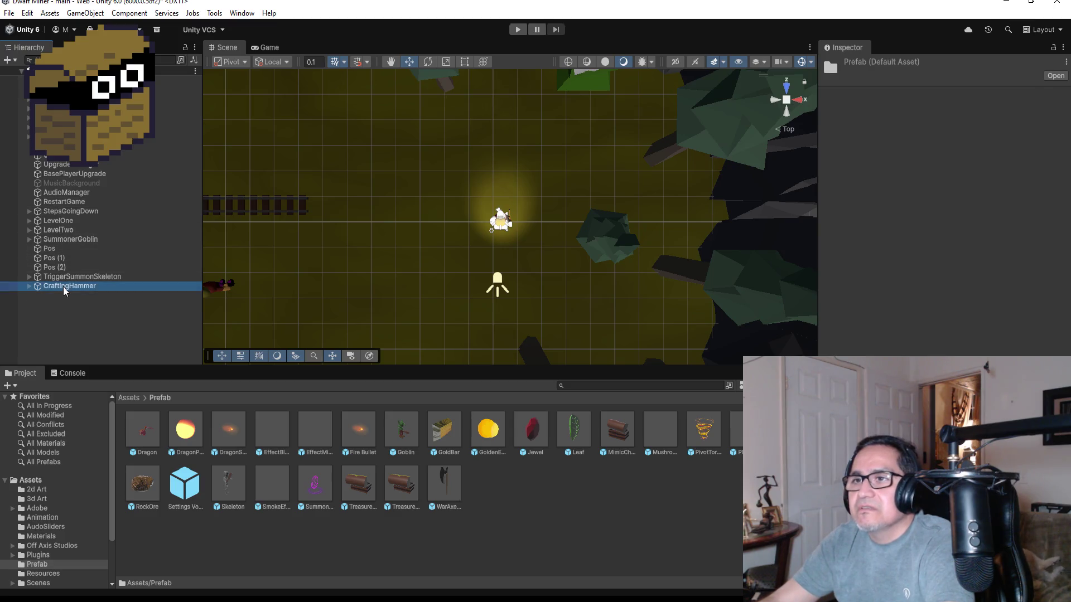
key("f")
mouse_move(567, 367)
left_mouse_down()
mouse_move(581, 160)
mouse_move(544, 396)
left_mouse_up()
left_click_drag(566, 324, 643, 209)
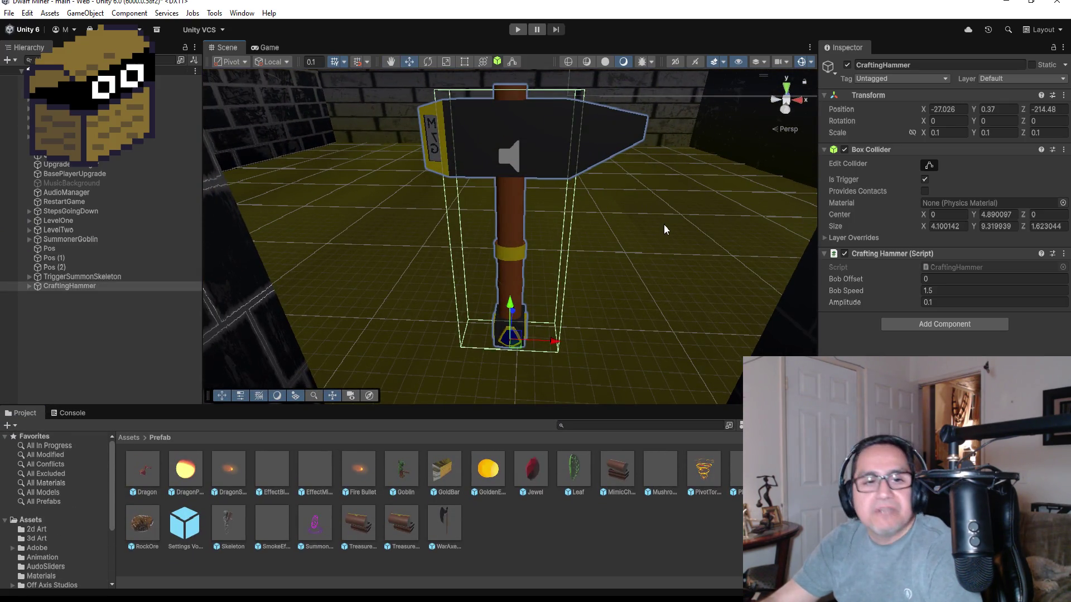
mouse_move(745, 214)
left_mouse_down()
mouse_move(357, 220)
mouse_move(775, 229)
mouse_move(674, 256)
left_mouse_up()
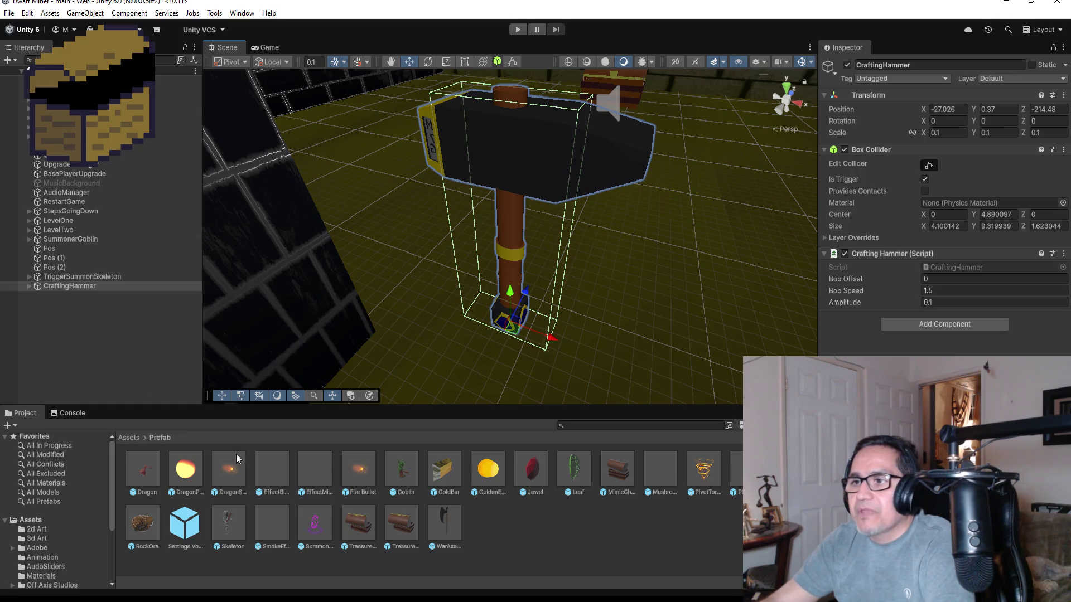
Open the Leaf prefab in Prefab Mode, view it from the front, then return to the scene.
left_click(572, 469)
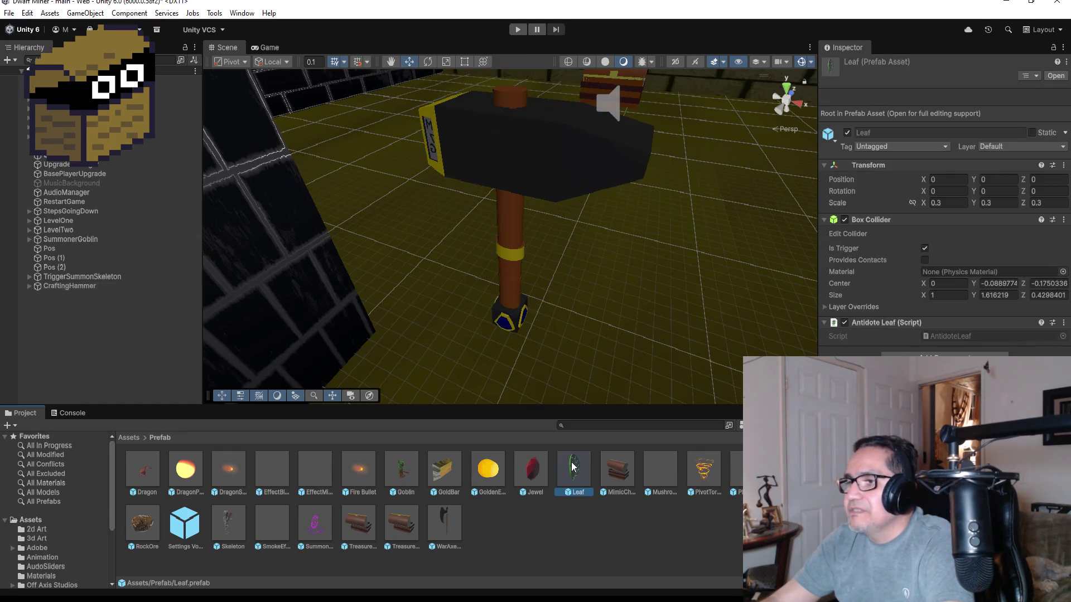
double_click(573, 468)
mouse_move(610, 231)
left_mouse_down()
mouse_move(638, 191)
mouse_move(400, 132)
mouse_move(550, 281)
mouse_move(547, 266)
mouse_move(760, 309)
mouse_move(763, 321)
left_mouse_up()
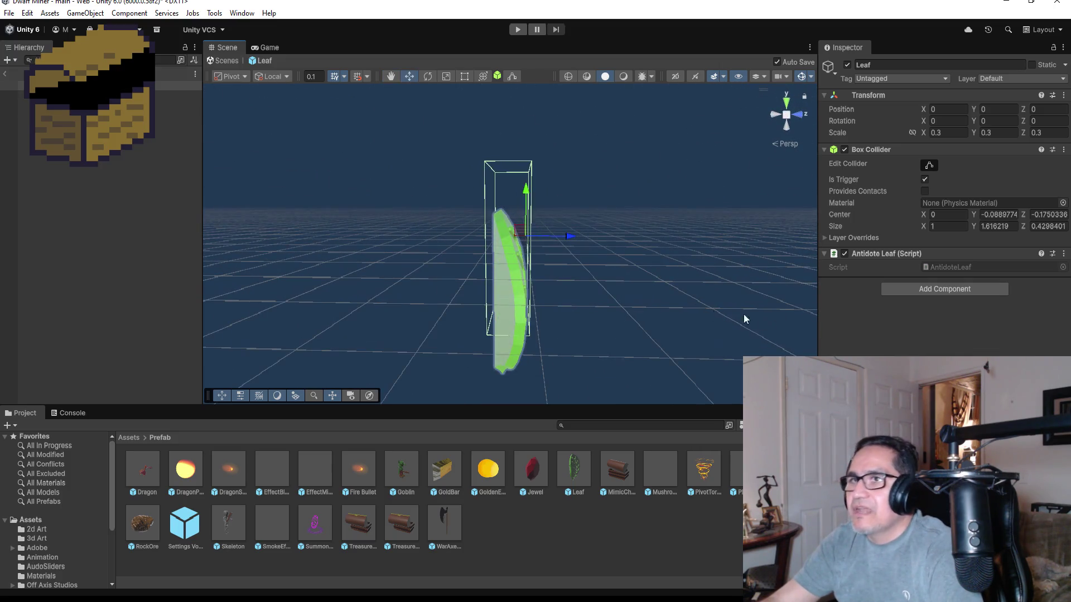
left_click(7, 75)
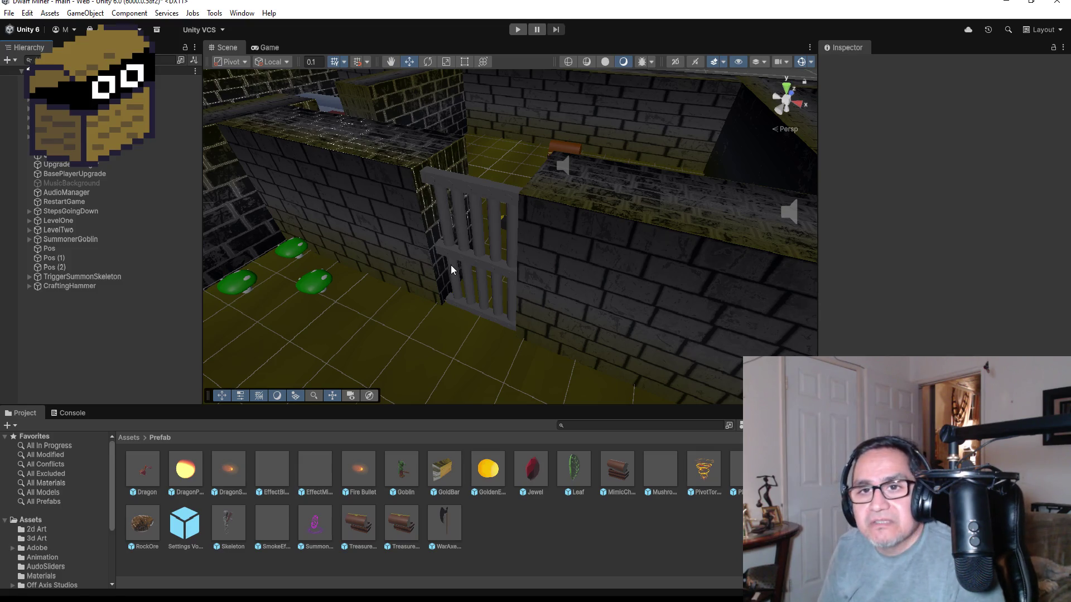
Playtest by walking from the corridor toward the mine entrance, then stop with Ctrl+P.
left_click(518, 29)
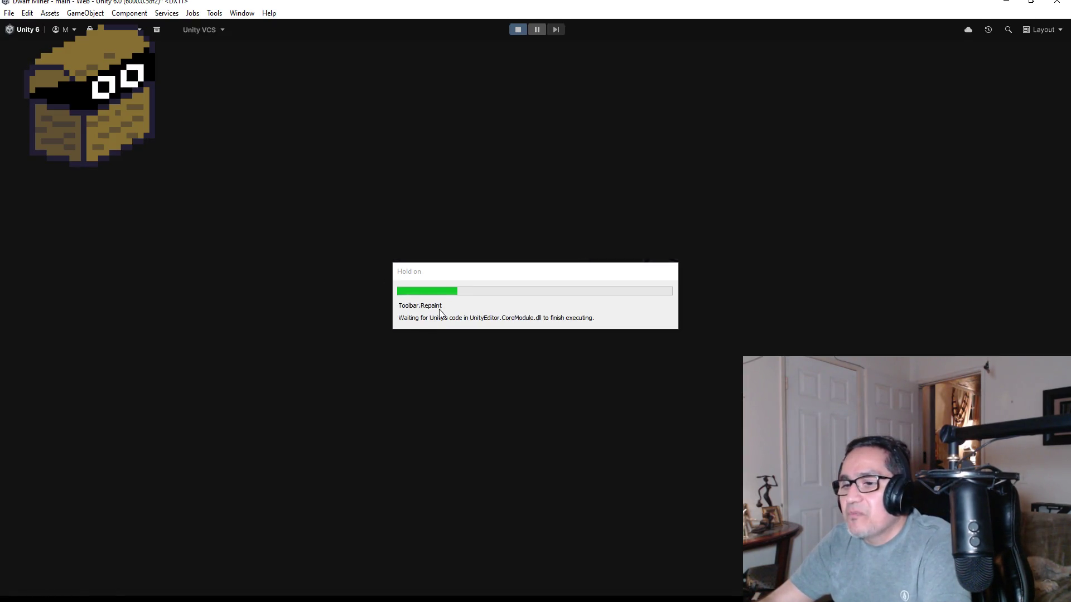
key("Escape")
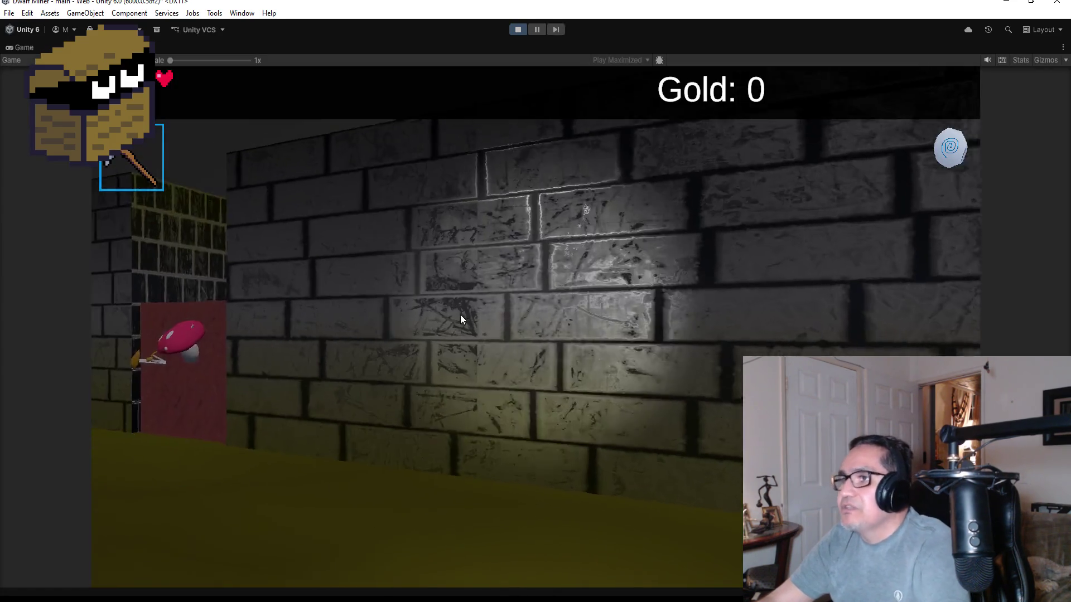
key("w")
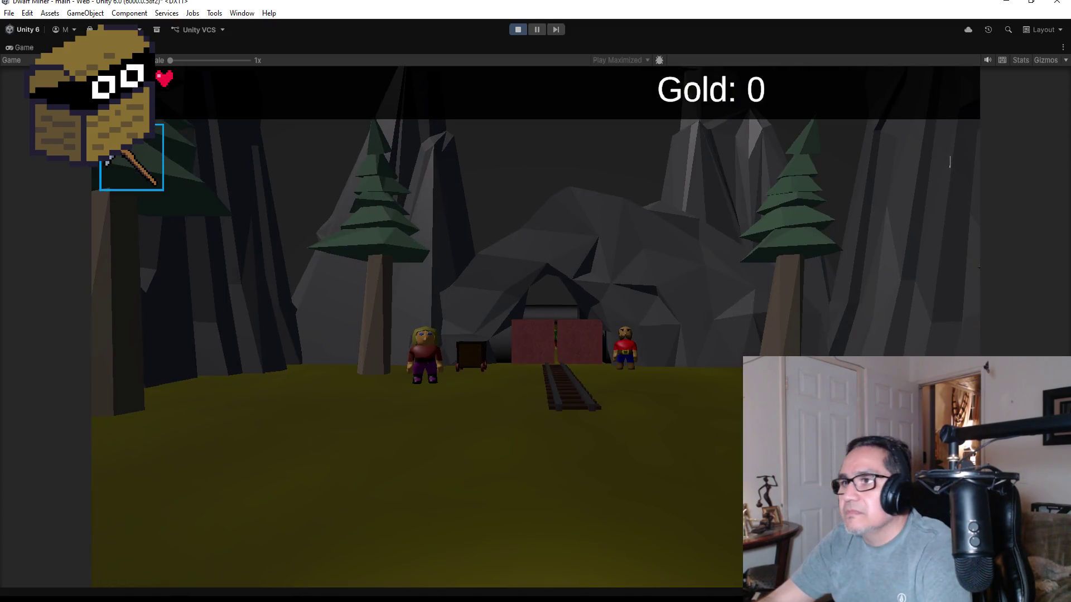
key("w")
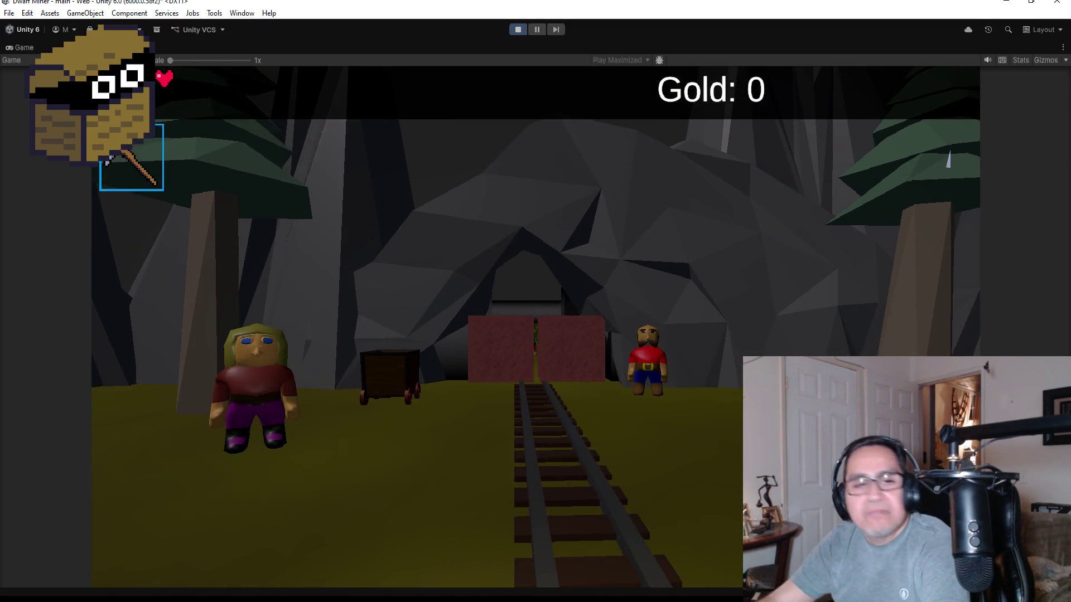
key("ctrl+p")
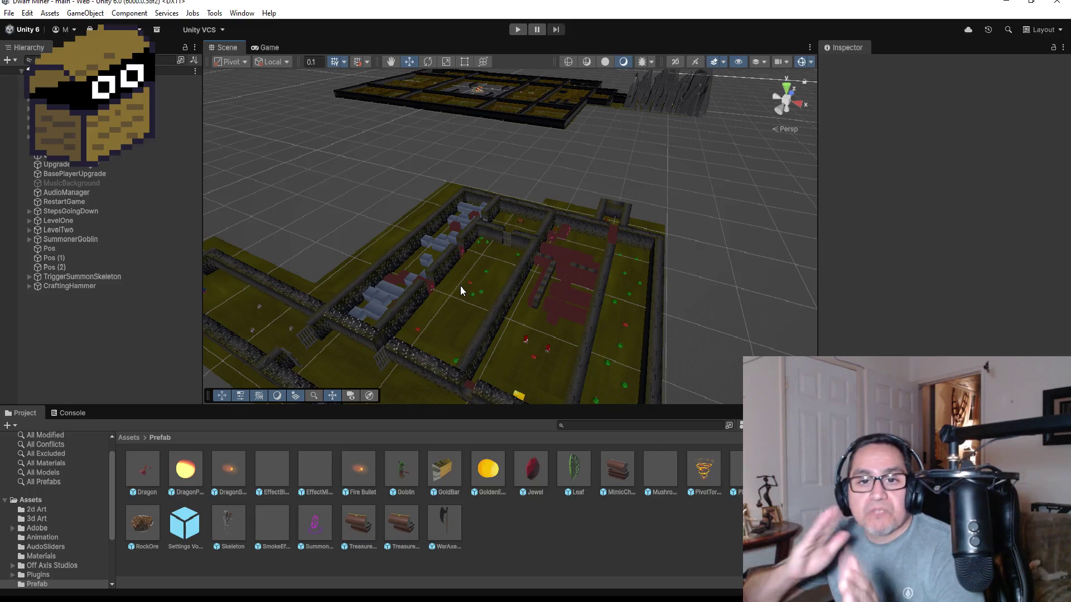
Frame LevelTwo's CageDecor in the Scene view and orbit to see it from the front.
mouse_move(477, 282)
left_mouse_down()
mouse_move(545, 299)
mouse_move(407, 192)
mouse_move(406, 294)
left_mouse_up()
left_click_drag(279, 334, 311, 337)
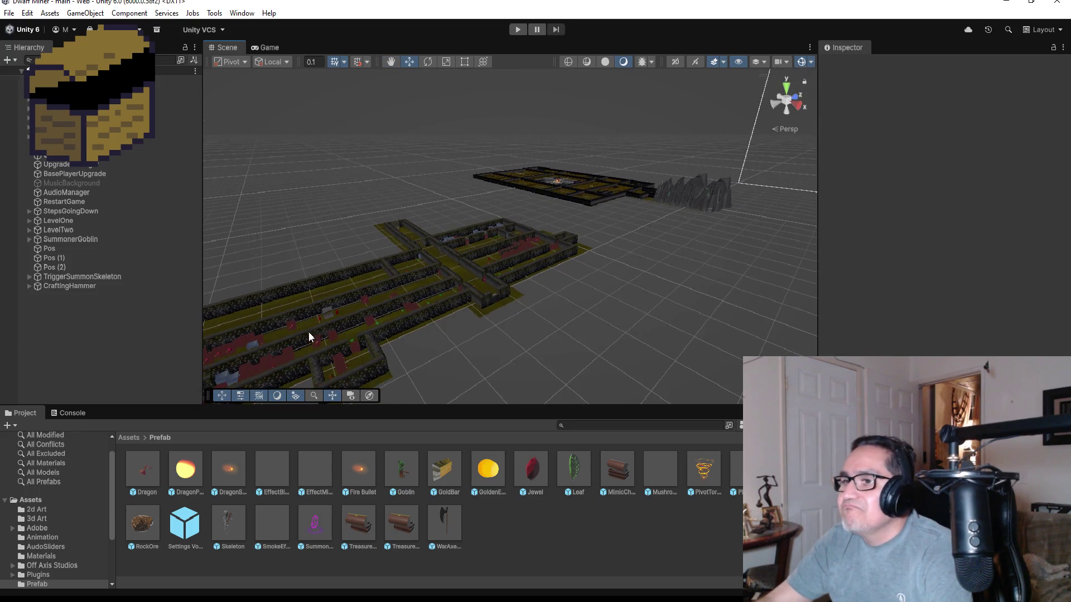
left_click(329, 314)
key("f")
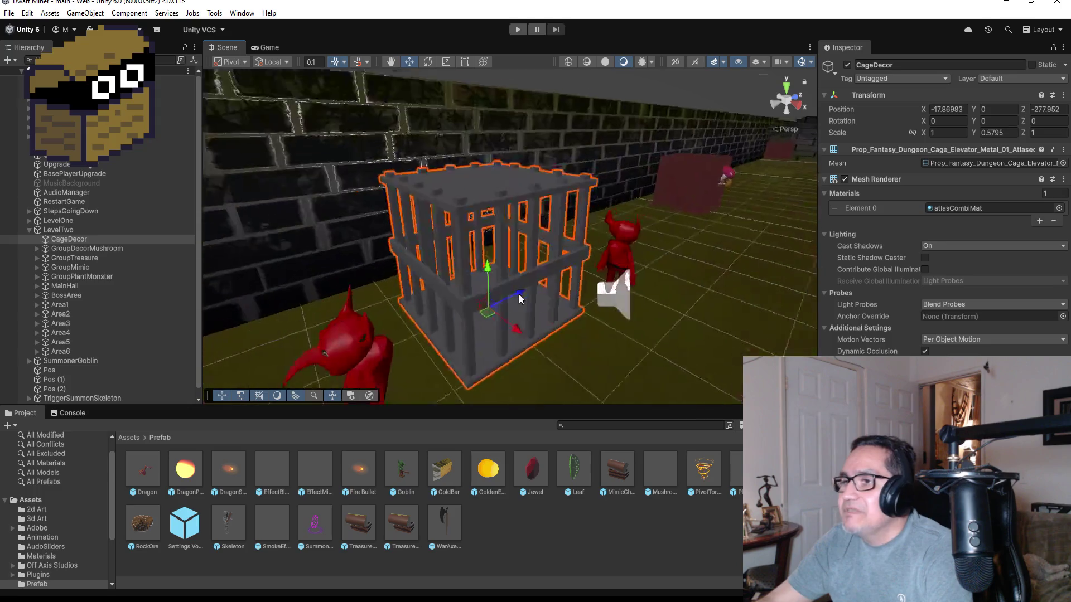
left_click_drag(679, 282, 531, 251)
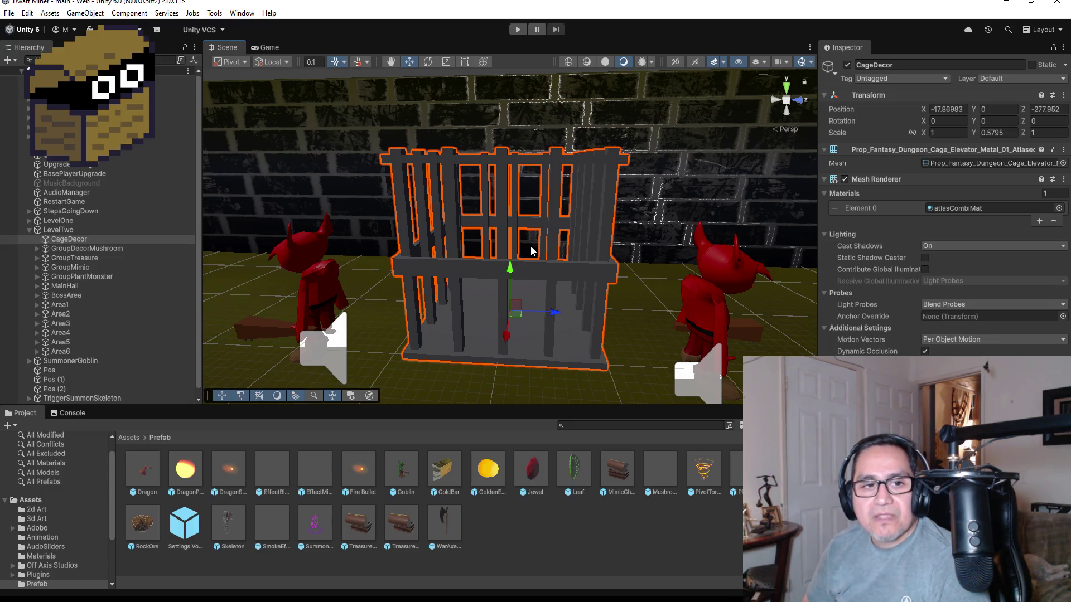
scroll(531, 251, "down", 10)
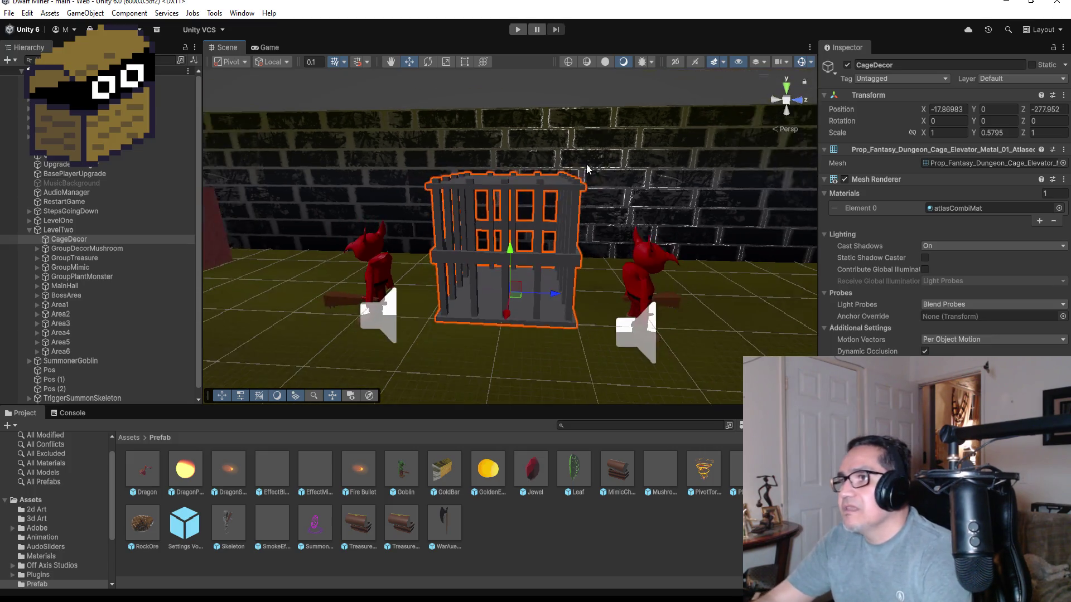
scroll(687, 183, "down", 10)
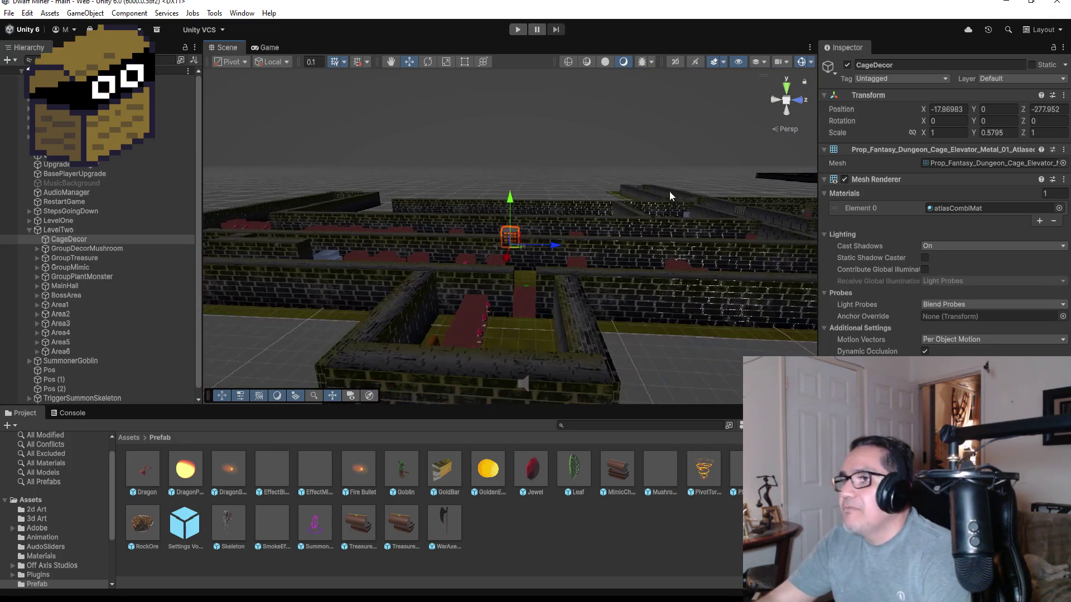
left_click_drag(638, 206, 623, 334)
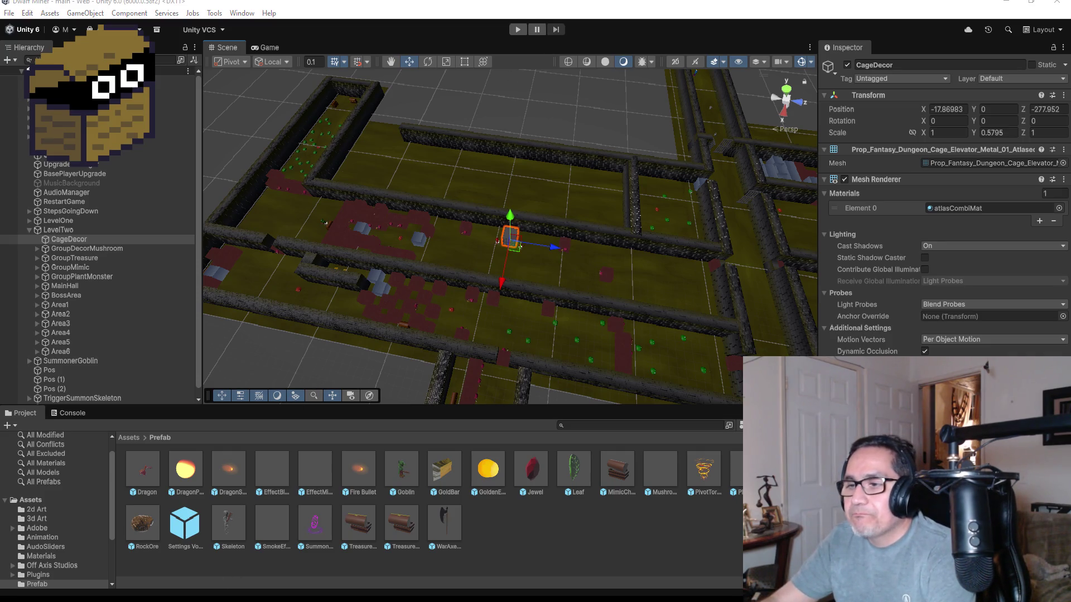
scroll(555, 238, "up", 3)
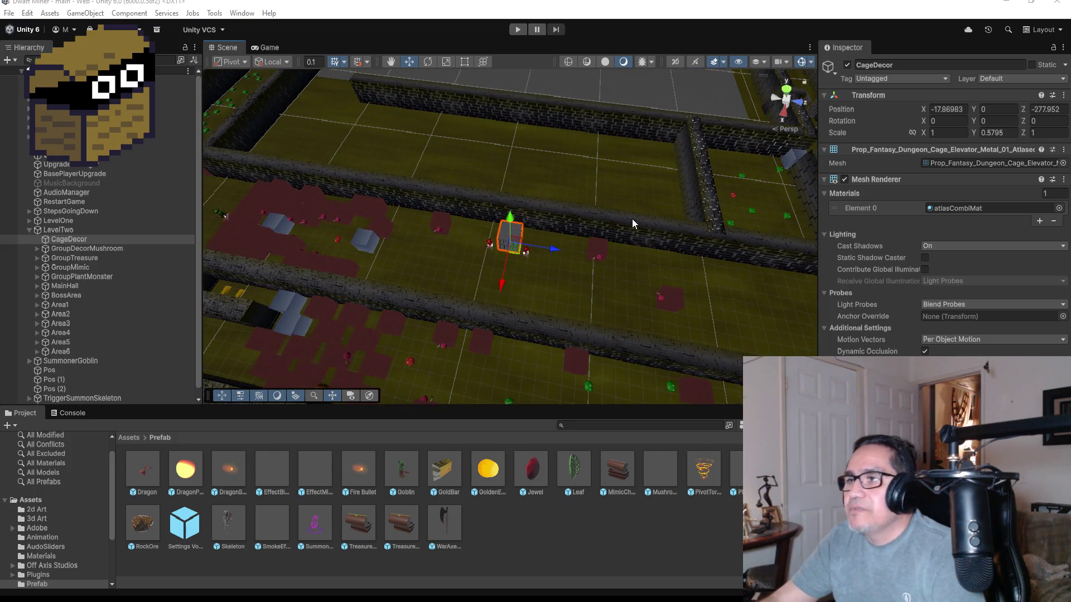
left_click_drag(568, 281, 618, 189)
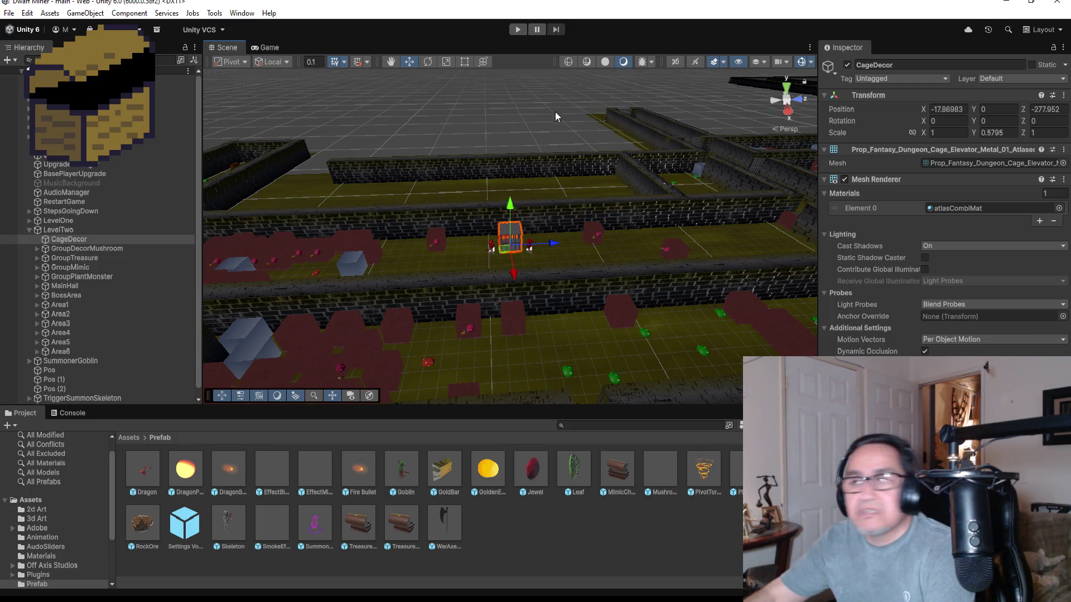
scroll(544, 263, "up", 3)
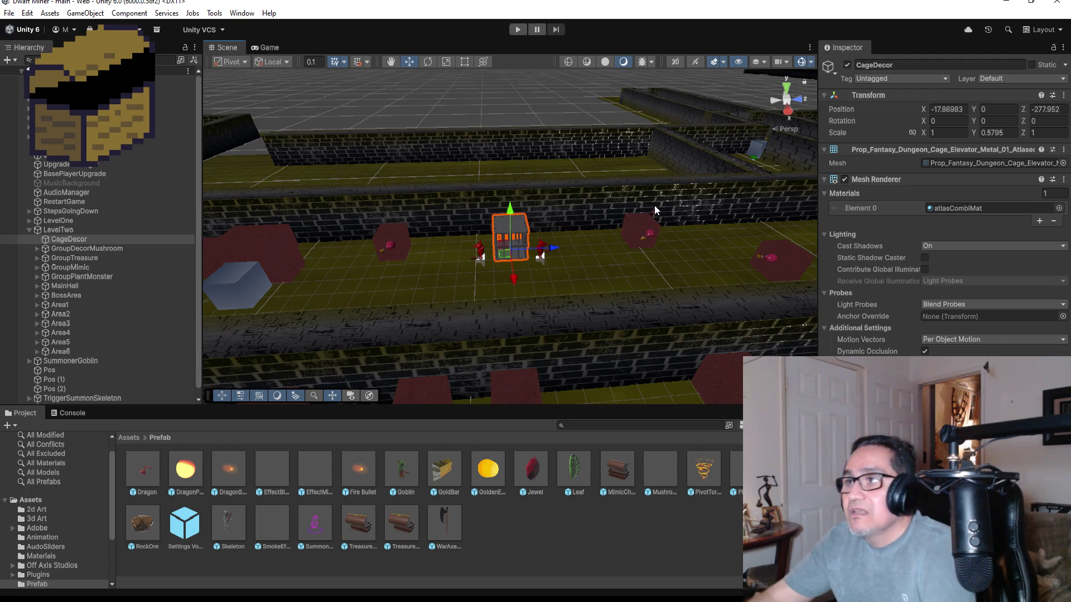
scroll(621, 180, "up", 5)
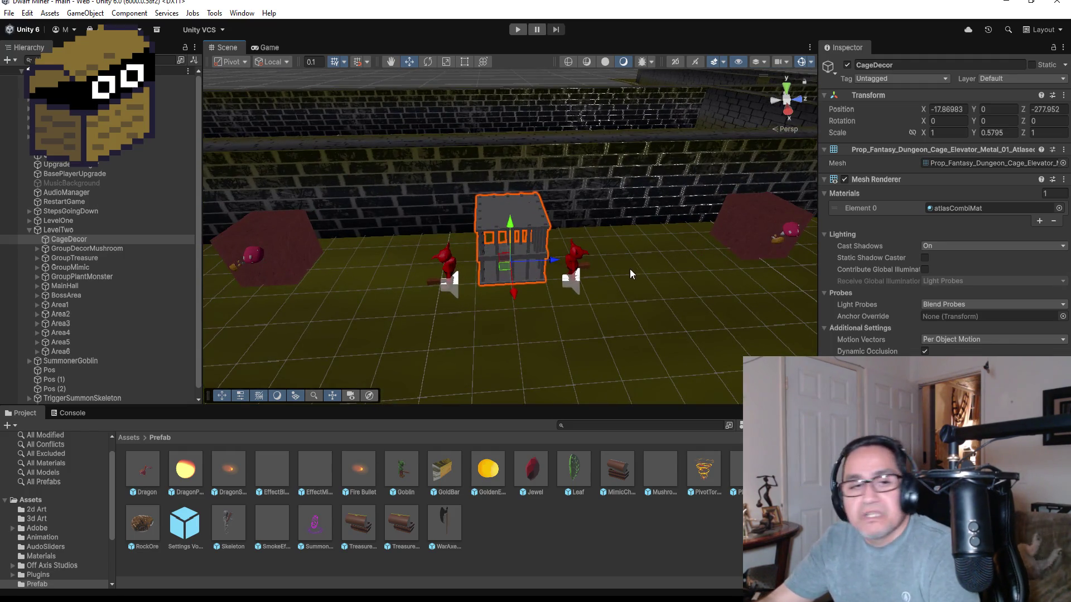